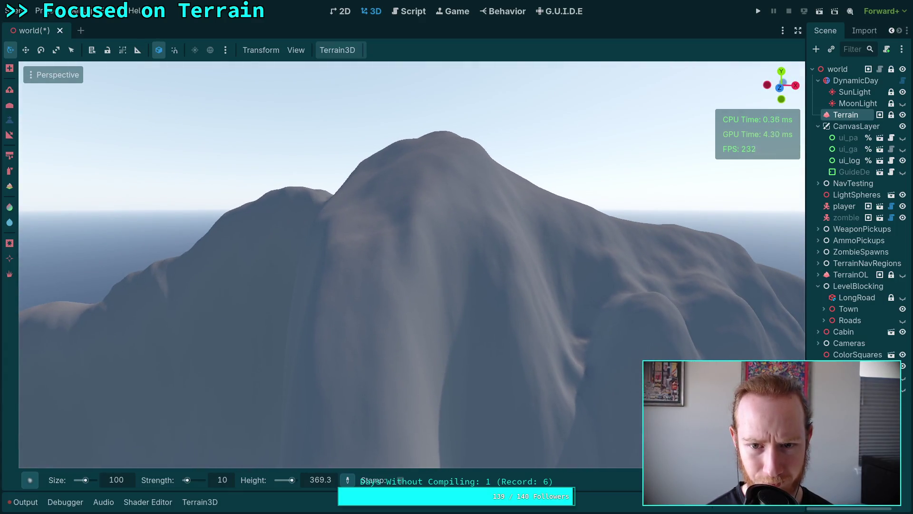
Raise a bump on the mountain face with the Terrain3D sculpt brush
{"action": "key", "text": "w"}
{"action": "left_click", "coordinate": [413, 254]}
{"action": "mouse_move", "coordinate": [415, 433]}
{"action": "left_mouse_down"}
{"action": "mouse_move", "coordinate": [465, 392]}
{"action": "mouse_move", "coordinate": [502, 412]}
{"action": "mouse_move", "coordinate": [386, 336]}
{"action": "mouse_move", "coordinate": [431, 285]}
{"action": "mouse_move", "coordinate": [476, 261]}
{"action": "mouse_move", "coordinate": [474, 246]}
{"action": "mouse_move", "coordinate": [467, 287]}
{"action": "mouse_move", "coordinate": [431, 256]}
{"action": "mouse_move", "coordinate": [473, 251]}
{"action": "mouse_move", "coordinate": [532, 291]}
{"action": "mouse_move", "coordinate": [364, 307]}
{"action": "mouse_move", "coordinate": [401, 364]}
{"action": "mouse_move", "coordinate": [465, 305]}
{"action": "mouse_move", "coordinate": [452, 228]}
{"action": "mouse_move", "coordinate": [428, 337]}
{"action": "mouse_move", "coordinate": [448, 398]}
{"action": "mouse_move", "coordinate": [507, 360]}
{"action": "mouse_move", "coordinate": [491, 312]}
{"action": "mouse_move", "coordinate": [536, 321]}
{"action": "mouse_move", "coordinate": [410, 312]}
{"action": "mouse_move", "coordinate": [467, 397]}
{"action": "mouse_move", "coordinate": [485, 340]}
{"action": "mouse_move", "coordinate": [556, 397]}
{"action": "mouse_move", "coordinate": [518, 365]}
{"action": "mouse_move", "coordinate": [501, 371]}
{"action": "left_mouse_up"}
{"action": "scroll", "coordinate": [352, 322], "scroll_direction": "up", "scroll_amount": 3}
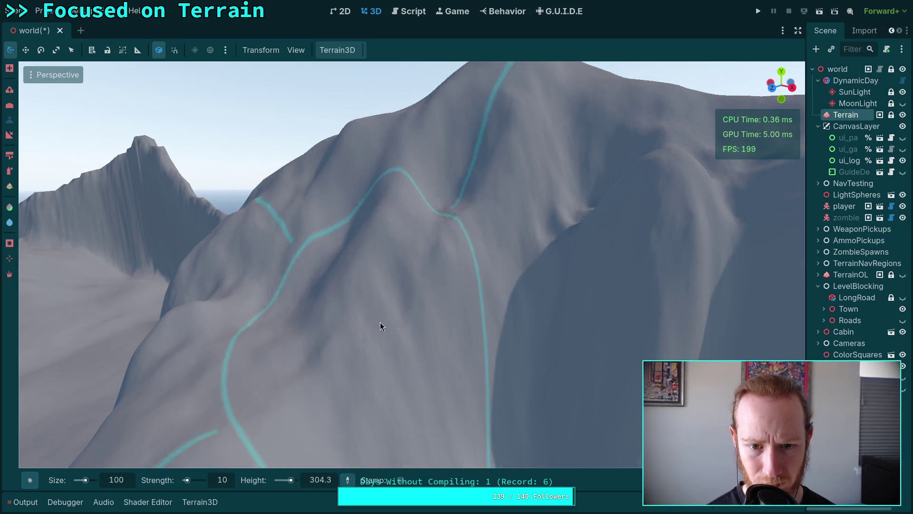
Orbit around the mountain toward the horizon and compare it with the mountain-lake reference photo
{"action": "scroll", "coordinate": [376, 320], "scroll_direction": "down", "scroll_amount": 5}
{"action": "scroll", "coordinate": [320, 254], "scroll_direction": "down", "scroll_amount": 3}
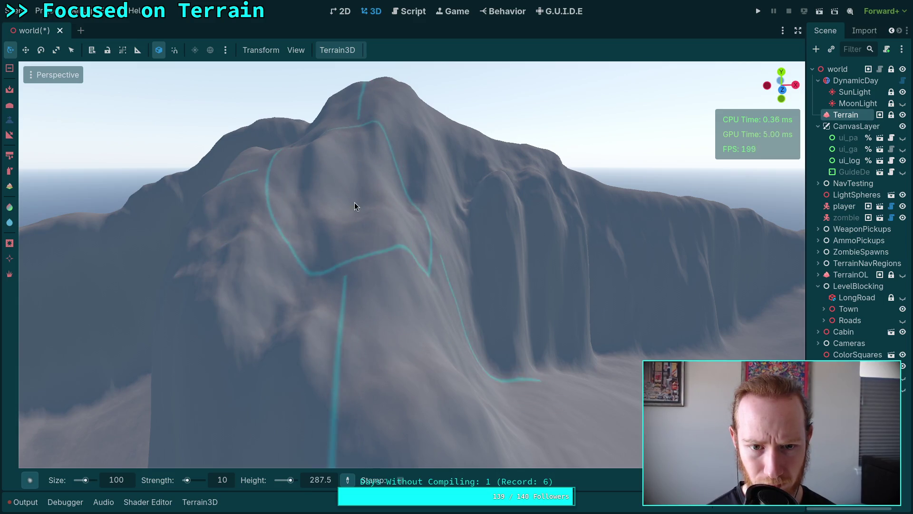
{"action": "scroll", "coordinate": [354, 202], "scroll_direction": "up", "scroll_amount": 3}
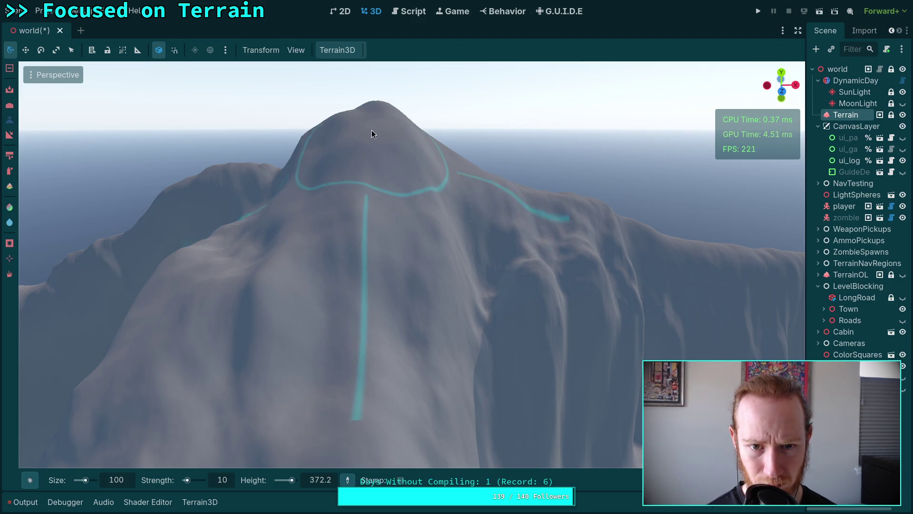
{"action": "scroll", "coordinate": [388, 171], "scroll_direction": "up", "scroll_amount": 3}
{"action": "left_click_drag", "start_coordinate": [417, 245], "coordinate": [335, 238]}
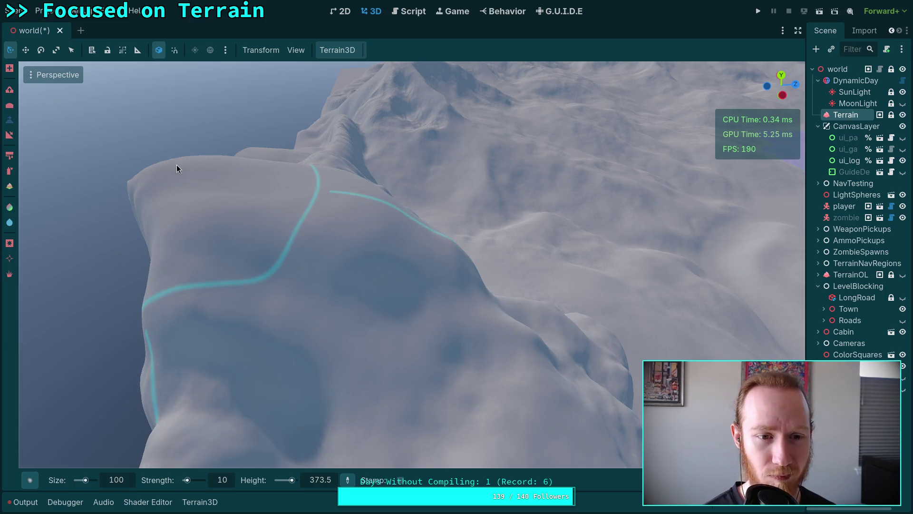
{"action": "scroll", "coordinate": [203, 206], "scroll_direction": "down", "scroll_amount": 3}
{"action": "mouse_move", "coordinate": [465, 204]}
{"action": "left_mouse_down"}
{"action": "mouse_move", "coordinate": [448, 171]}
{"action": "mouse_move", "coordinate": [371, 173]}
{"action": "left_mouse_up"}
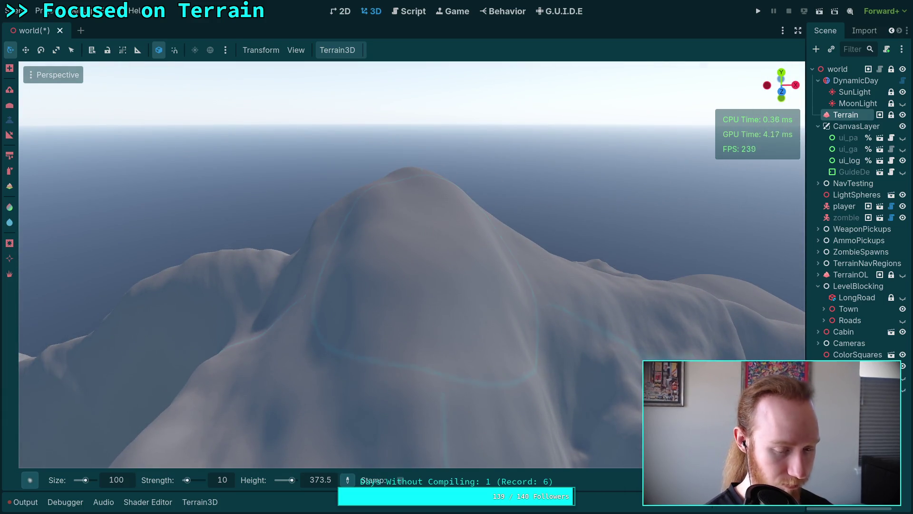
{"action": "key", "text": "super+4"}
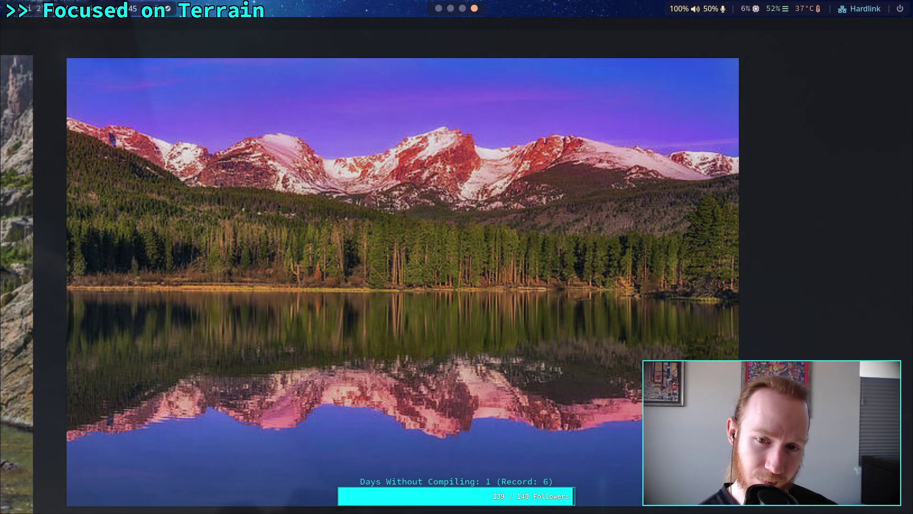
{"action": "key", "text": "super+1"}
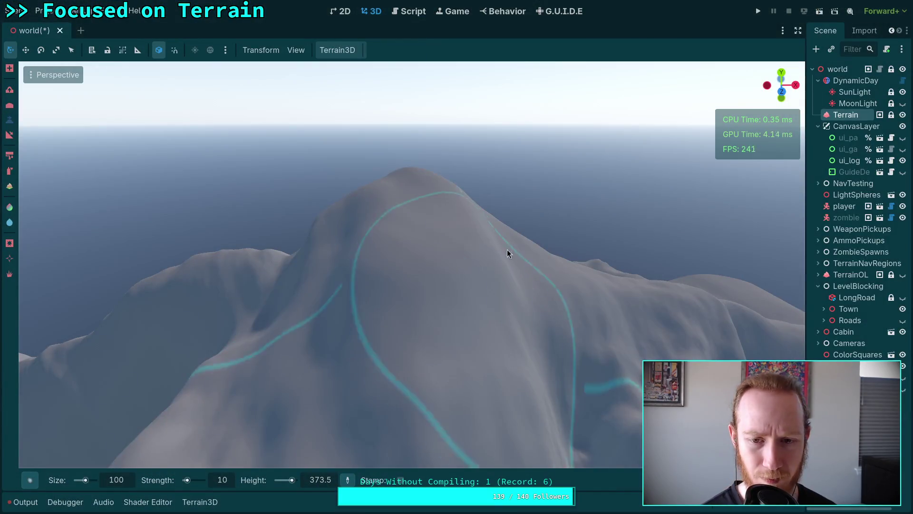
Move in toward the peak and set the Terrain3D brush size to 50 m
{"action": "left_click", "coordinate": [411, 171]}
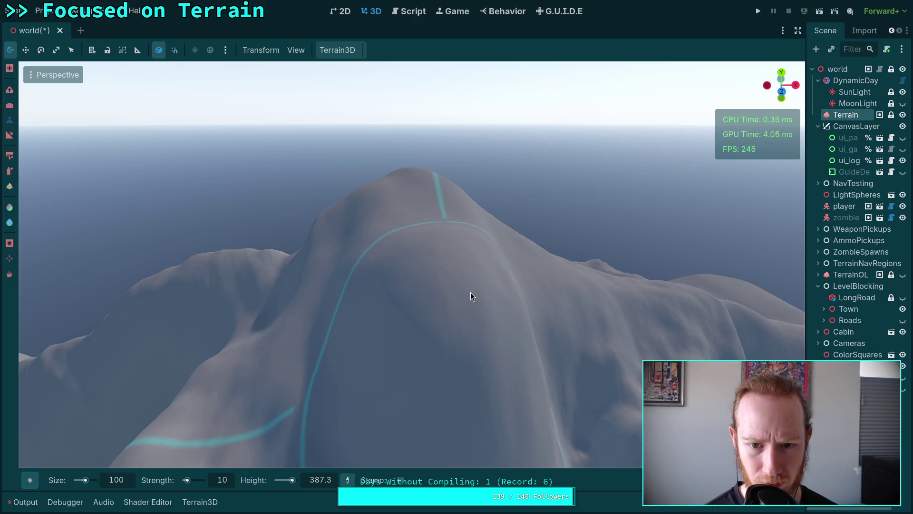
{"action": "left_click_drag", "start_coordinate": [460, 290], "coordinate": [462, 266]}
{"action": "scroll", "coordinate": [460, 289], "scroll_direction": "down", "scroll_amount": 5}
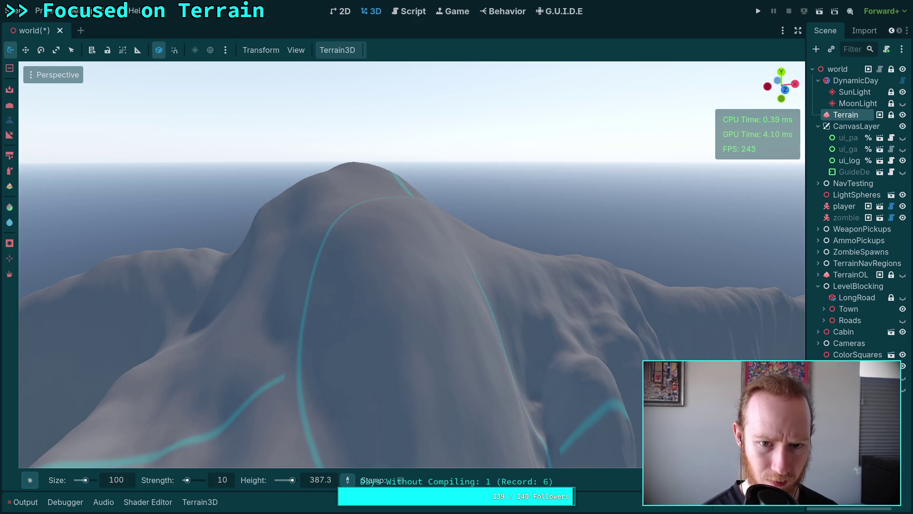
{"action": "left_click_drag", "start_coordinate": [393, 210], "coordinate": [427, 348]}
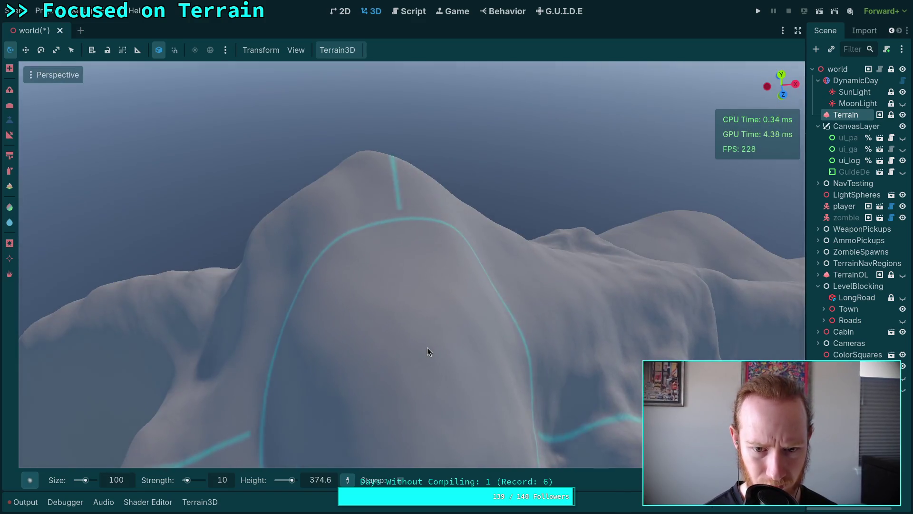
{"action": "left_click", "coordinate": [128, 475]}
{"action": "type", "text": "50"}
{"action": "key", "text": "Return"}
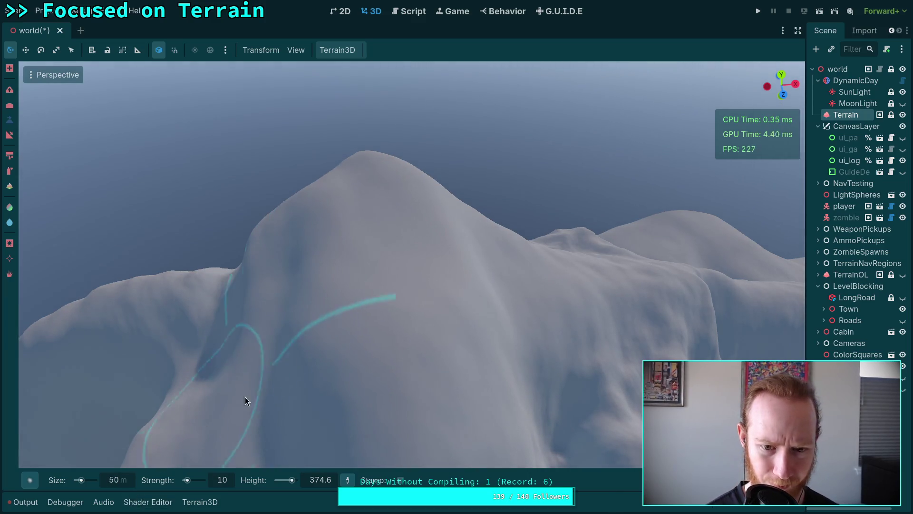
Raise a smaller lobe on the mountain slope with the 50 m brush
{"action": "left_click_drag", "start_coordinate": [446, 351], "coordinate": [401, 394]}
{"action": "mouse_move", "coordinate": [424, 340]}
{"action": "left_mouse_down"}
{"action": "mouse_move", "coordinate": [402, 348]}
{"action": "mouse_move", "coordinate": [317, 303]}
{"action": "left_mouse_up"}
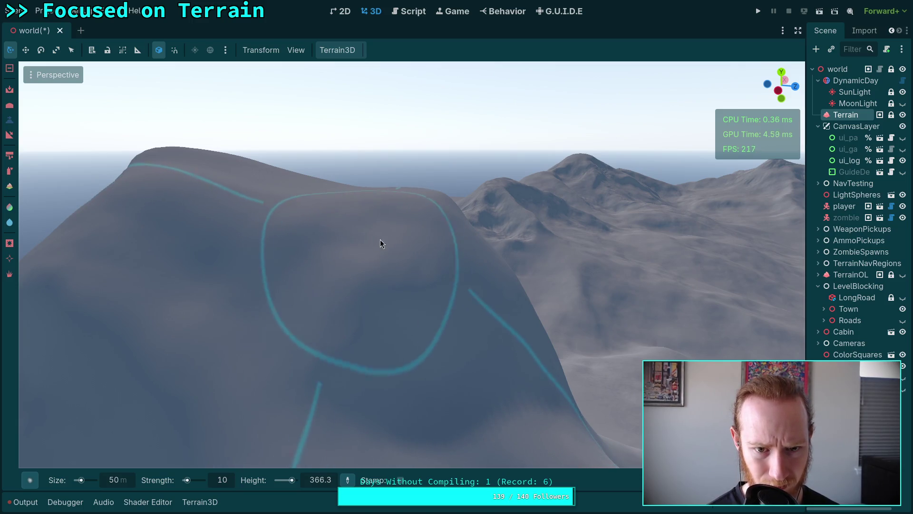
{"action": "mouse_move", "coordinate": [317, 225]}
{"action": "left_mouse_down"}
{"action": "mouse_move", "coordinate": [305, 224]}
{"action": "mouse_move", "coordinate": [307, 260]}
{"action": "left_mouse_up"}
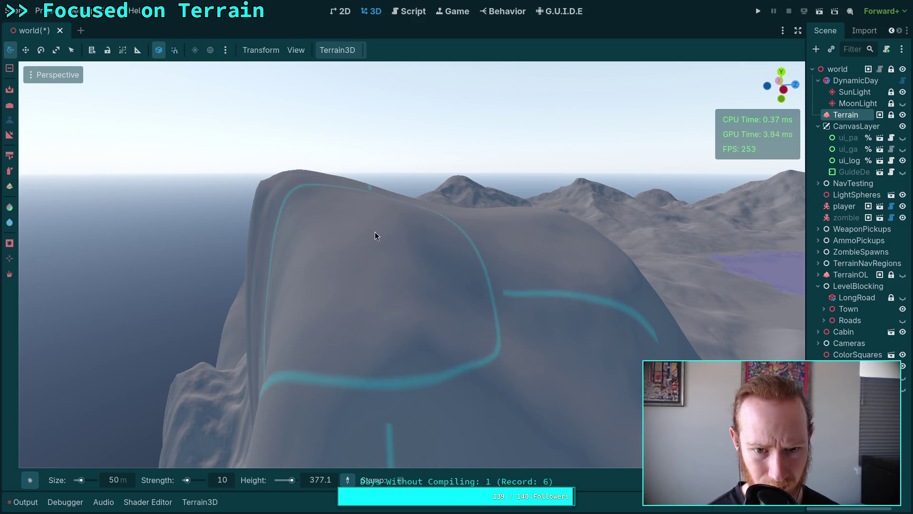
{"action": "mouse_move", "coordinate": [567, 295]}
{"action": "left_mouse_down"}
{"action": "mouse_move", "coordinate": [523, 275]}
{"action": "mouse_move", "coordinate": [596, 287]}
{"action": "mouse_move", "coordinate": [436, 230]}
{"action": "left_mouse_up"}
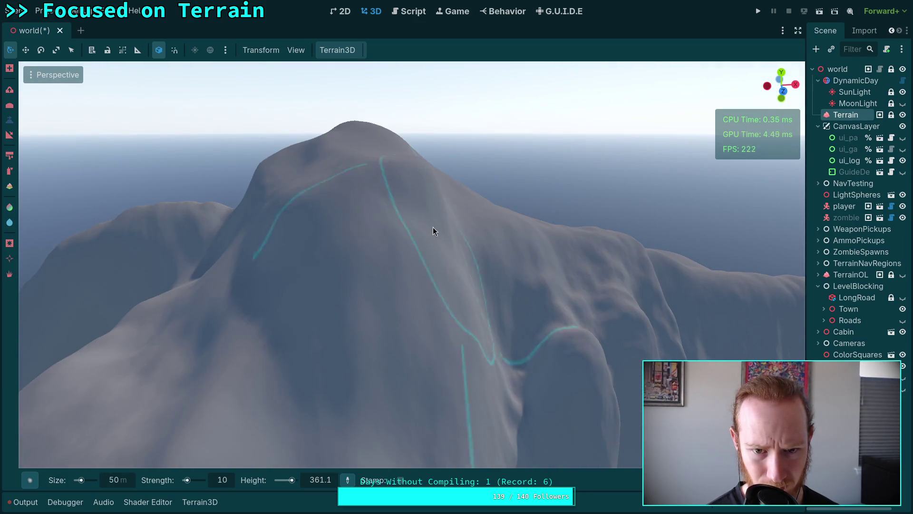
{"action": "mouse_move", "coordinate": [406, 297]}
{"action": "left_mouse_down"}
{"action": "mouse_move", "coordinate": [418, 348]}
{"action": "mouse_move", "coordinate": [437, 345]}
{"action": "mouse_move", "coordinate": [448, 319]}
{"action": "mouse_move", "coordinate": [466, 319]}
{"action": "mouse_move", "coordinate": [358, 243]}
{"action": "left_mouse_up"}
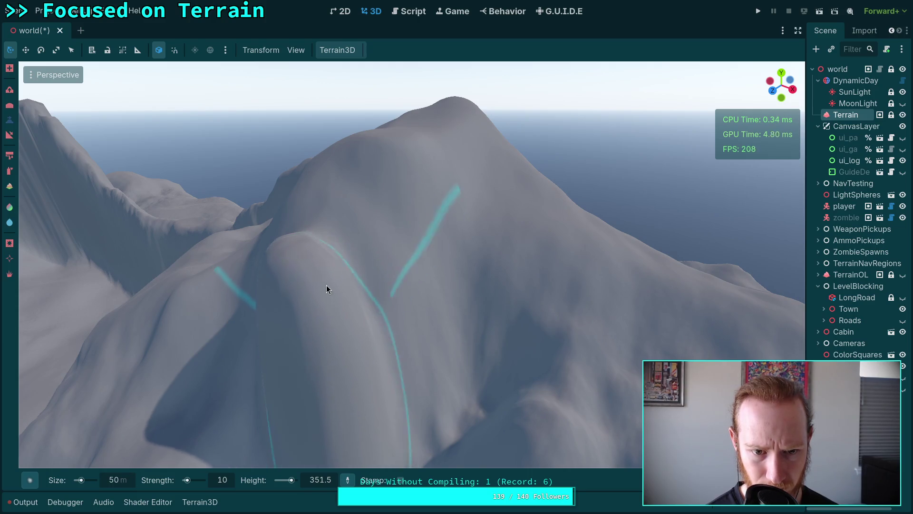
Orbit around the big hill, then set the brush size back to 100 m
{"action": "mouse_move", "coordinate": [328, 287]}
{"action": "left_mouse_down"}
{"action": "mouse_move", "coordinate": [248, 283]}
{"action": "mouse_move", "coordinate": [337, 293]}
{"action": "left_mouse_up"}
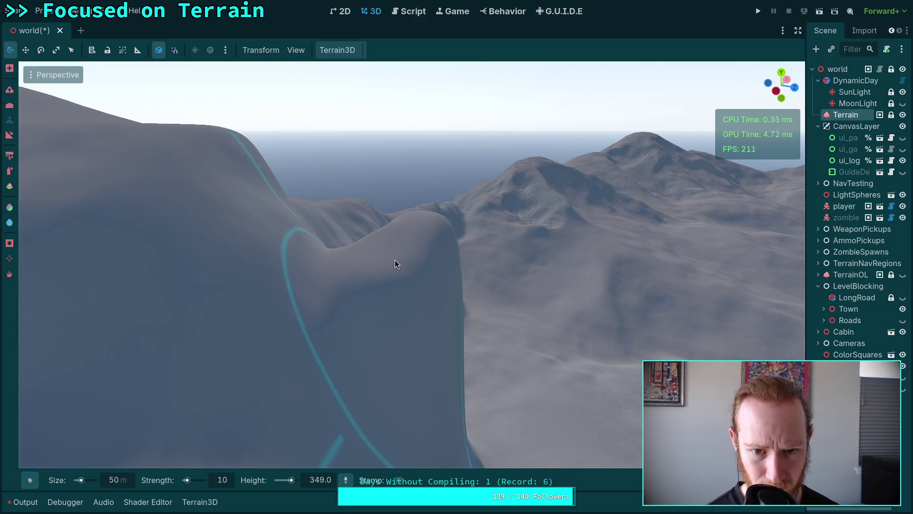
{"action": "left_click_drag", "start_coordinate": [338, 352], "coordinate": [371, 328]}
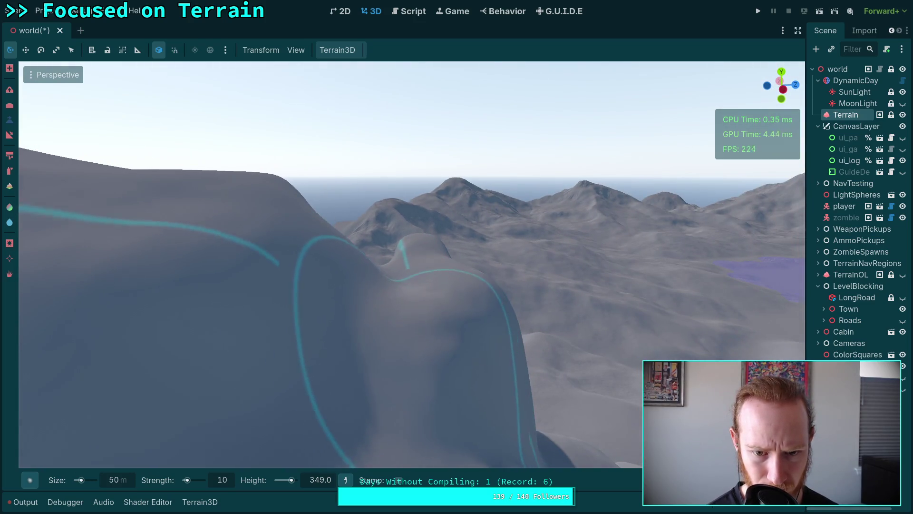
{"action": "scroll", "coordinate": [420, 324], "scroll_direction": "up", "scroll_amount": 2}
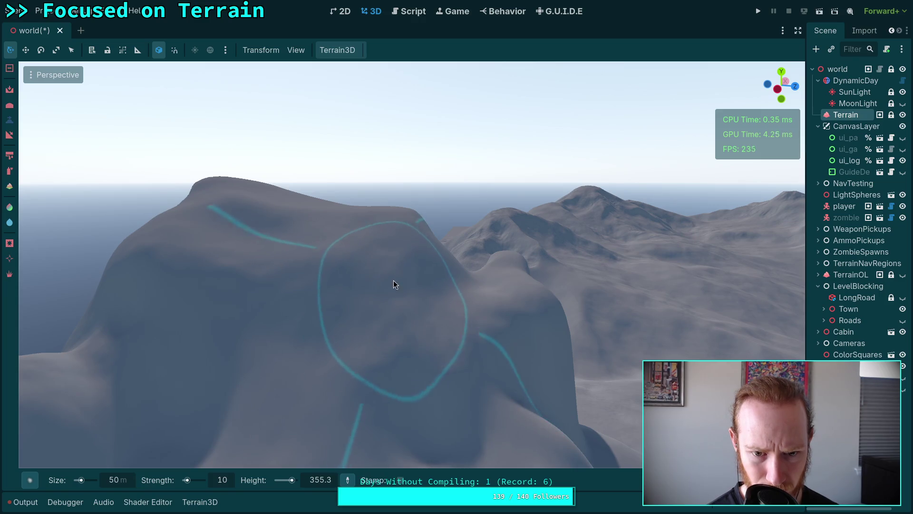
{"action": "scroll", "coordinate": [431, 332], "scroll_direction": "up", "scroll_amount": 2}
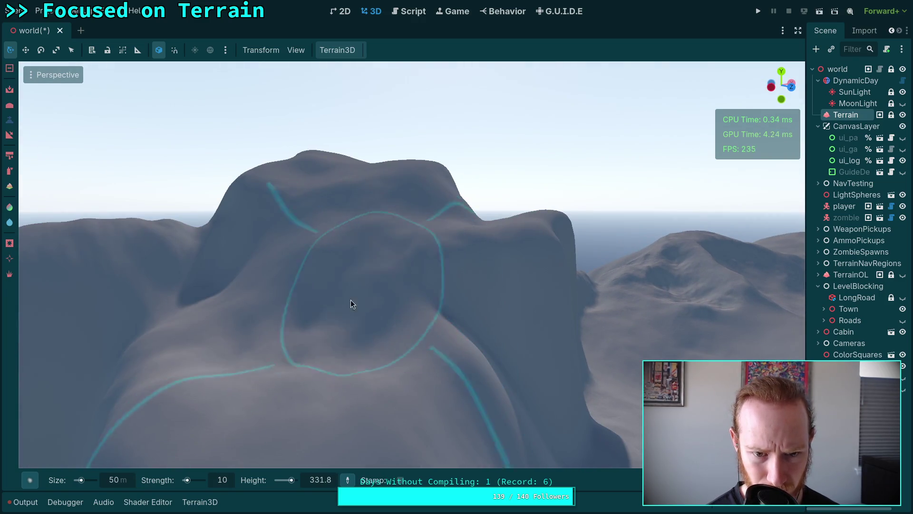
{"action": "mouse_move", "coordinate": [442, 294]}
{"action": "left_mouse_down"}
{"action": "mouse_move", "coordinate": [491, 323]}
{"action": "mouse_move", "coordinate": [459, 389]}
{"action": "mouse_move", "coordinate": [461, 323]}
{"action": "mouse_move", "coordinate": [461, 334]}
{"action": "mouse_move", "coordinate": [480, 333]}
{"action": "mouse_move", "coordinate": [466, 336]}
{"action": "mouse_move", "coordinate": [469, 327]}
{"action": "mouse_move", "coordinate": [452, 373]}
{"action": "left_mouse_up"}
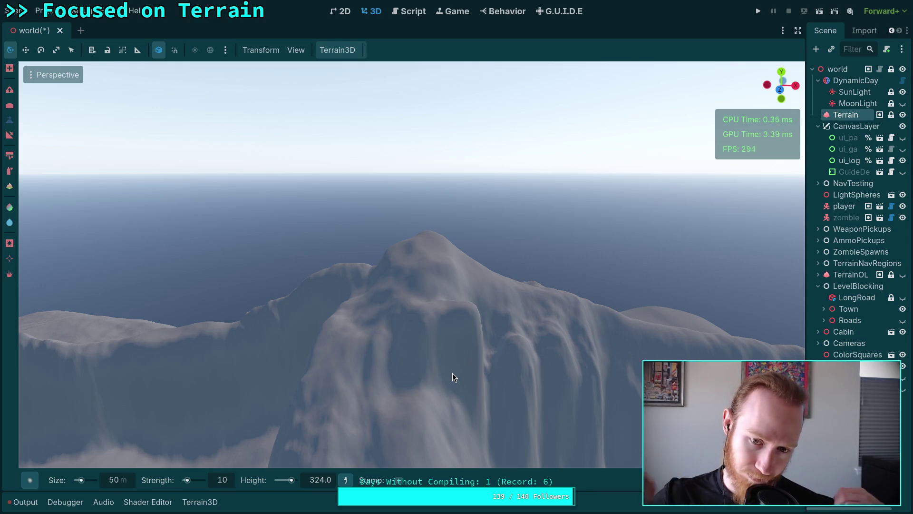
{"action": "mouse_move", "coordinate": [434, 369]}
{"action": "left_mouse_down"}
{"action": "mouse_move", "coordinate": [380, 377]}
{"action": "mouse_move", "coordinate": [479, 281]}
{"action": "left_mouse_up"}
{"action": "left_click_drag", "start_coordinate": [427, 307], "coordinate": [449, 299]}
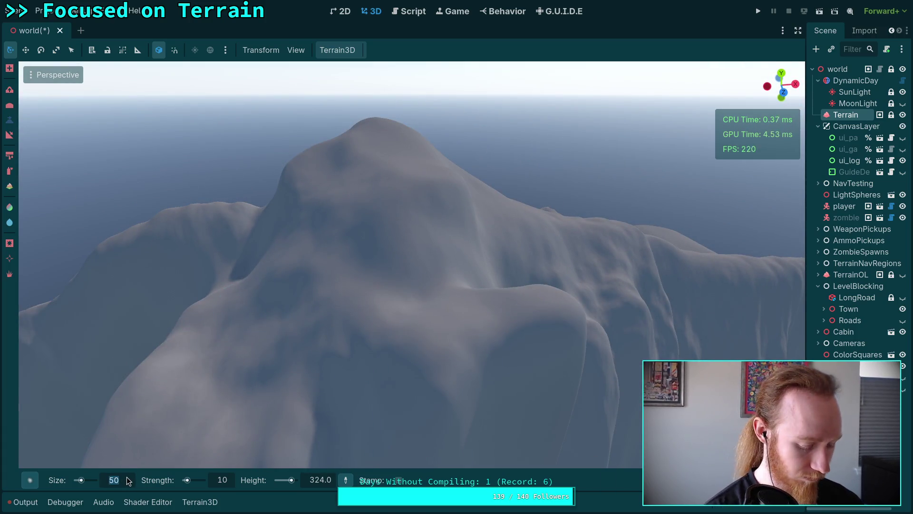
{"action": "type", "text": "100"}
{"action": "key", "text": "Return"}
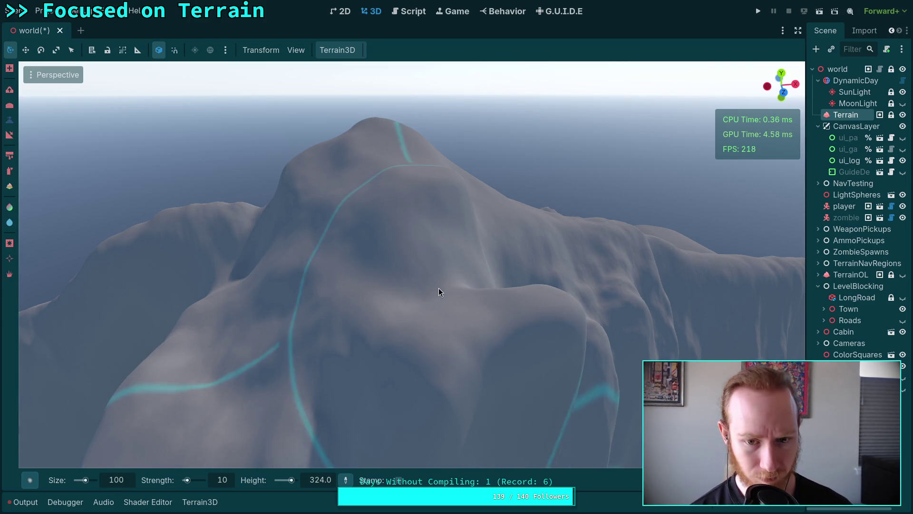
Sculpt the flank and adjacent ridge into steep cliff faces with the 100 m brush
{"action": "mouse_move", "coordinate": [439, 254]}
{"action": "left_mouse_down"}
{"action": "mouse_move", "coordinate": [415, 191]}
{"action": "mouse_move", "coordinate": [452, 233]}
{"action": "mouse_move", "coordinate": [458, 249]}
{"action": "mouse_move", "coordinate": [368, 175]}
{"action": "mouse_move", "coordinate": [427, 242]}
{"action": "mouse_move", "coordinate": [454, 292]}
{"action": "left_mouse_up"}
{"action": "mouse_move", "coordinate": [395, 259]}
{"action": "left_mouse_down"}
{"action": "mouse_move", "coordinate": [397, 290]}
{"action": "mouse_move", "coordinate": [474, 224]}
{"action": "mouse_move", "coordinate": [319, 285]}
{"action": "mouse_move", "coordinate": [392, 279]}
{"action": "mouse_move", "coordinate": [425, 304]}
{"action": "mouse_move", "coordinate": [368, 296]}
{"action": "left_mouse_up"}
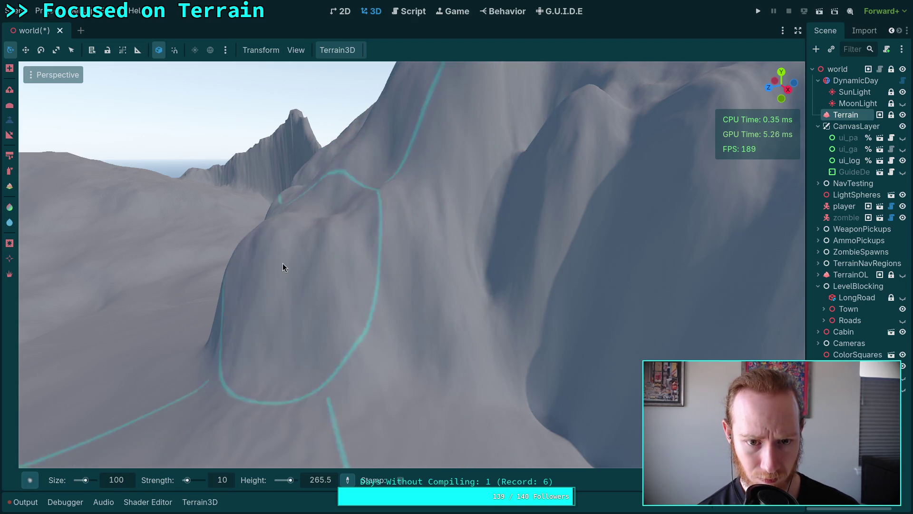
{"action": "mouse_move", "coordinate": [479, 226]}
{"action": "left_mouse_down"}
{"action": "mouse_move", "coordinate": [457, 224]}
{"action": "mouse_move", "coordinate": [466, 259]}
{"action": "mouse_move", "coordinate": [420, 213]}
{"action": "mouse_move", "coordinate": [413, 170]}
{"action": "left_mouse_up"}
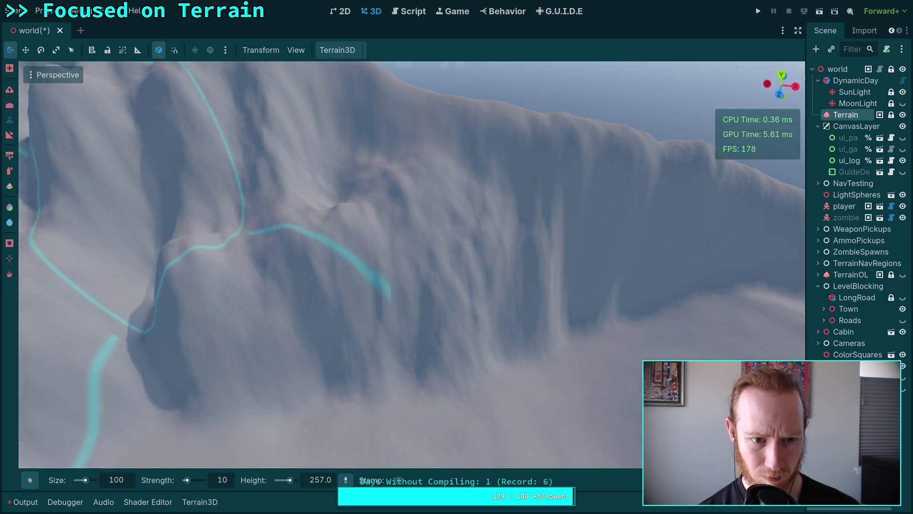
{"action": "left_click_drag", "start_coordinate": [160, 236], "coordinate": [501, 248]}
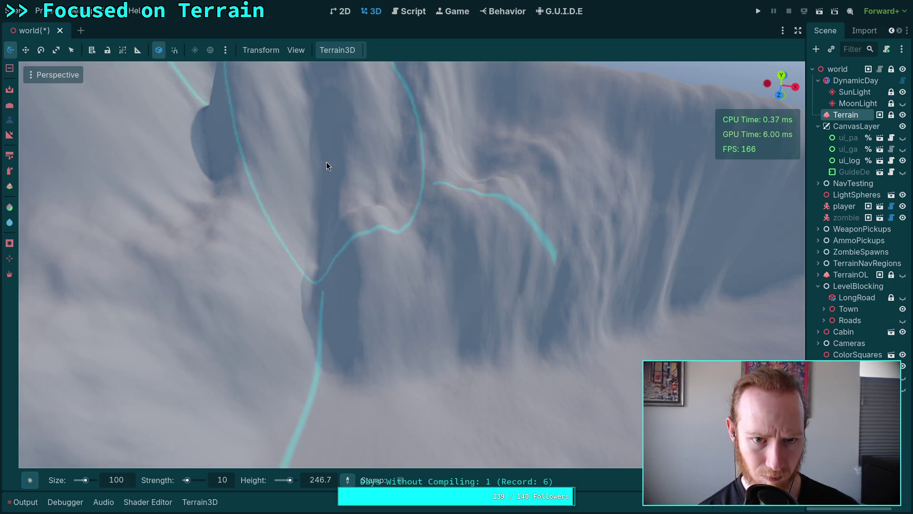
{"action": "left_click_drag", "start_coordinate": [279, 306], "coordinate": [376, 243]}
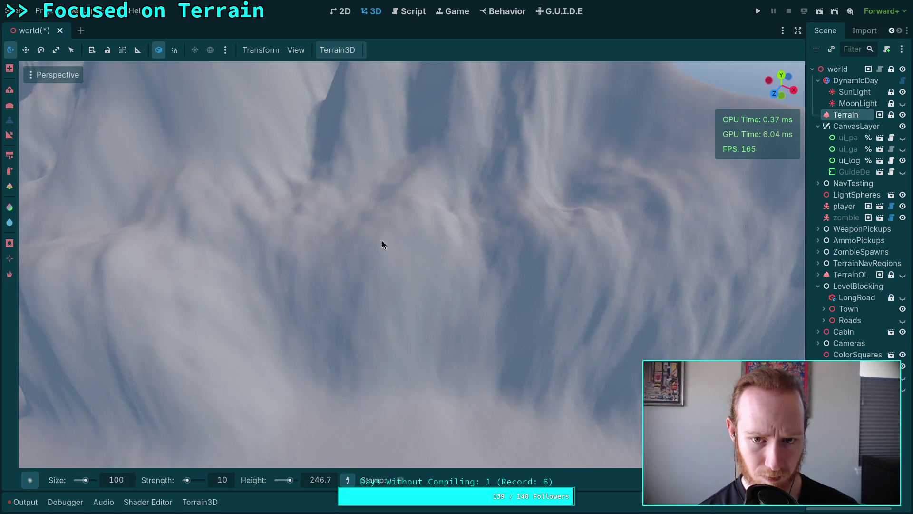
{"action": "mouse_move", "coordinate": [533, 265]}
{"action": "left_mouse_down"}
{"action": "mouse_move", "coordinate": [514, 248]}
{"action": "mouse_move", "coordinate": [363, 252]}
{"action": "left_mouse_up"}
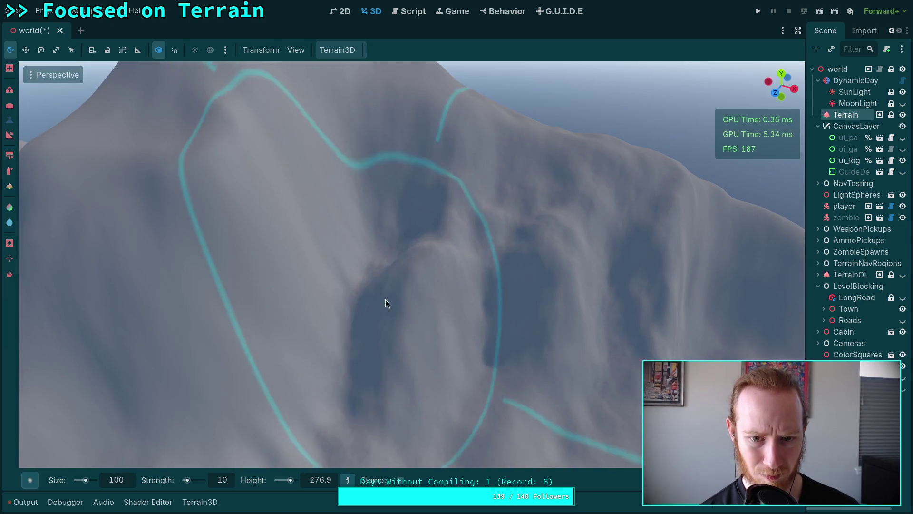
{"action": "mouse_move", "coordinate": [463, 323]}
{"action": "left_mouse_down"}
{"action": "mouse_move", "coordinate": [522, 284]}
{"action": "mouse_move", "coordinate": [378, 350]}
{"action": "mouse_move", "coordinate": [339, 392]}
{"action": "mouse_move", "coordinate": [399, 269]}
{"action": "mouse_move", "coordinate": [431, 264]}
{"action": "mouse_move", "coordinate": [423, 256]}
{"action": "left_mouse_up"}
{"action": "mouse_move", "coordinate": [349, 271]}
{"action": "left_mouse_down"}
{"action": "mouse_move", "coordinate": [398, 325]}
{"action": "mouse_move", "coordinate": [426, 210]}
{"action": "mouse_move", "coordinate": [412, 212]}
{"action": "mouse_move", "coordinate": [484, 245]}
{"action": "mouse_move", "coordinate": [410, 289]}
{"action": "mouse_move", "coordinate": [414, 266]}
{"action": "mouse_move", "coordinate": [468, 259]}
{"action": "mouse_move", "coordinate": [462, 272]}
{"action": "mouse_move", "coordinate": [371, 249]}
{"action": "mouse_move", "coordinate": [378, 197]}
{"action": "mouse_move", "coordinate": [402, 341]}
{"action": "mouse_move", "coordinate": [425, 323]}
{"action": "mouse_move", "coordinate": [542, 306]}
{"action": "mouse_move", "coordinate": [412, 227]}
{"action": "mouse_move", "coordinate": [423, 152]}
{"action": "mouse_move", "coordinate": [417, 172]}
{"action": "mouse_move", "coordinate": [466, 133]}
{"action": "mouse_move", "coordinate": [441, 228]}
{"action": "mouse_move", "coordinate": [398, 265]}
{"action": "mouse_move", "coordinate": [357, 248]}
{"action": "mouse_move", "coordinate": [440, 263]}
{"action": "mouse_move", "coordinate": [421, 270]}
{"action": "mouse_move", "coordinate": [418, 248]}
{"action": "mouse_move", "coordinate": [434, 247]}
{"action": "mouse_move", "coordinate": [365, 202]}
{"action": "left_mouse_up"}
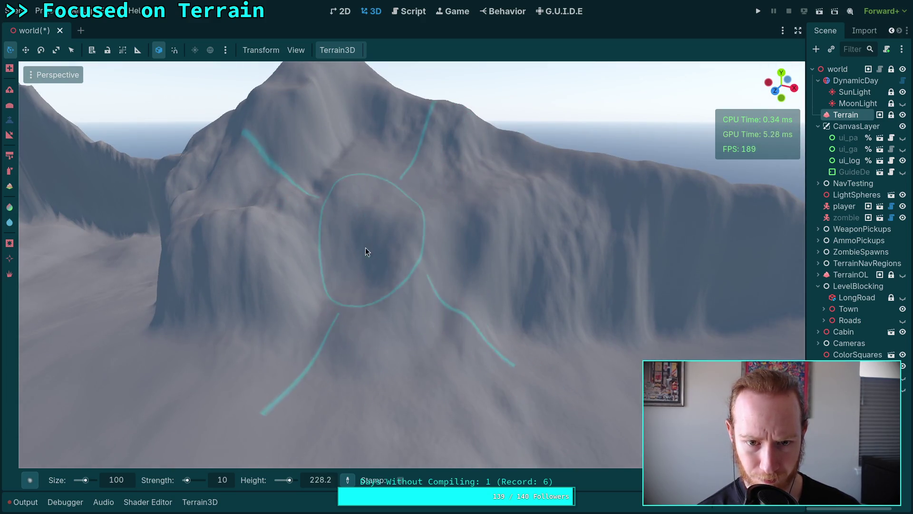
Fill in the dark hollow and raise a steep mound mid-slope, then inspect the whole mountain
{"action": "mouse_move", "coordinate": [366, 249]}
{"action": "left_mouse_down"}
{"action": "mouse_move", "coordinate": [463, 289]}
{"action": "mouse_move", "coordinate": [430, 283]}
{"action": "mouse_move", "coordinate": [399, 301]}
{"action": "mouse_move", "coordinate": [393, 267]}
{"action": "mouse_move", "coordinate": [398, 345]}
{"action": "mouse_move", "coordinate": [446, 316]}
{"action": "mouse_move", "coordinate": [434, 279]}
{"action": "left_mouse_up"}
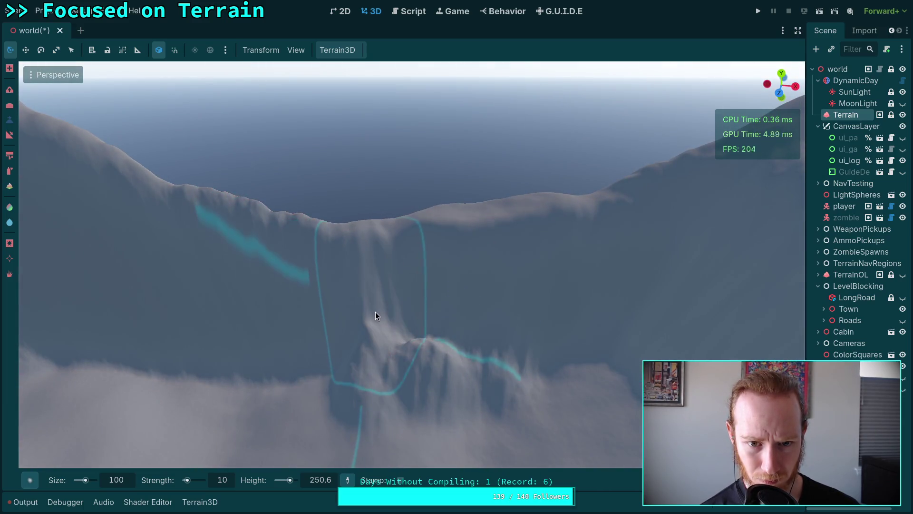
{"action": "mouse_move", "coordinate": [376, 312]}
{"action": "left_mouse_down"}
{"action": "mouse_move", "coordinate": [428, 309]}
{"action": "mouse_move", "coordinate": [372, 308]}
{"action": "mouse_move", "coordinate": [483, 331]}
{"action": "mouse_move", "coordinate": [451, 338]}
{"action": "left_mouse_up"}
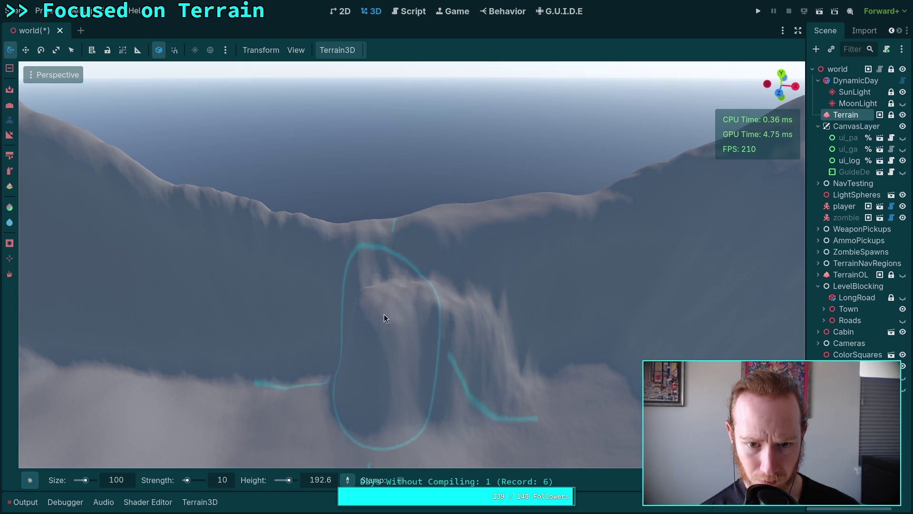
{"action": "left_click_drag", "start_coordinate": [498, 355], "coordinate": [456, 282]}
{"action": "left_click_drag", "start_coordinate": [452, 334], "coordinate": [399, 319]}
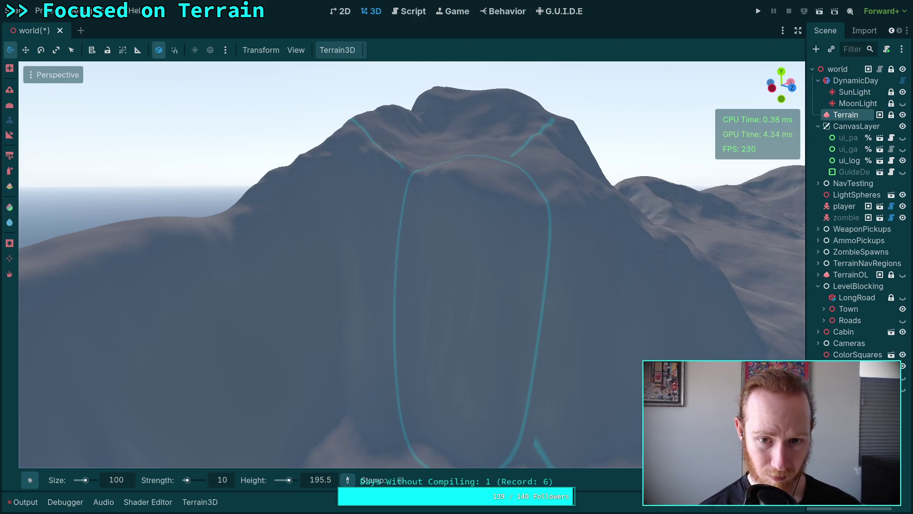
{"action": "left_click", "coordinate": [452, 219], "text": "ctrl"}
Sculpt a ridge and folds across the mound's slope toward the lower left
{"action": "mouse_move", "coordinate": [456, 269]}
{"action": "left_mouse_down"}
{"action": "mouse_move", "coordinate": [545, 397]}
{"action": "mouse_move", "coordinate": [432, 370]}
{"action": "mouse_move", "coordinate": [519, 340]}
{"action": "mouse_move", "coordinate": [481, 379]}
{"action": "left_mouse_up"}
{"action": "mouse_move", "coordinate": [466, 267]}
{"action": "left_mouse_down"}
{"action": "mouse_move", "coordinate": [442, 288]}
{"action": "mouse_move", "coordinate": [427, 284]}
{"action": "left_mouse_up"}
{"action": "mouse_move", "coordinate": [392, 313]}
{"action": "left_mouse_down"}
{"action": "mouse_move", "coordinate": [465, 302]}
{"action": "mouse_move", "coordinate": [452, 265]}
{"action": "mouse_move", "coordinate": [398, 343]}
{"action": "mouse_move", "coordinate": [442, 347]}
{"action": "mouse_move", "coordinate": [449, 357]}
{"action": "mouse_move", "coordinate": [436, 369]}
{"action": "mouse_move", "coordinate": [535, 353]}
{"action": "left_mouse_up"}
{"action": "left_click_drag", "start_coordinate": [459, 340], "coordinate": [459, 341]}
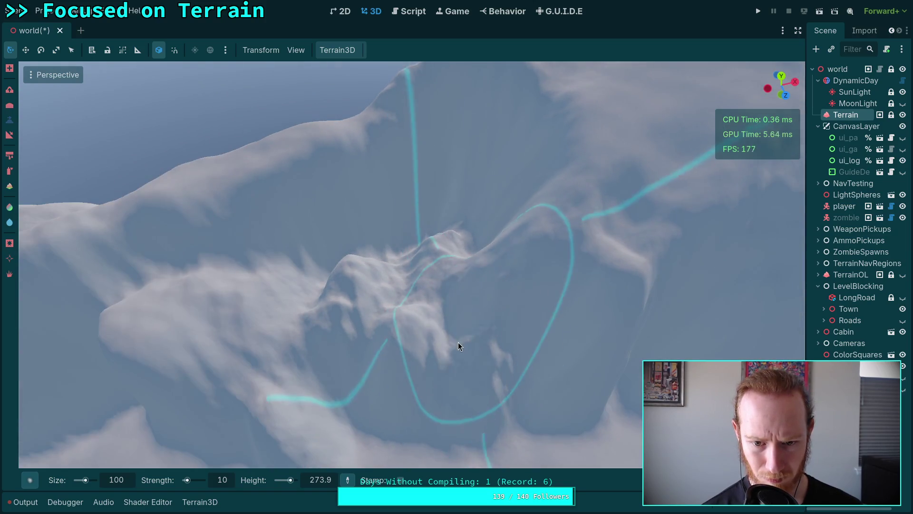
{"action": "left_click_drag", "start_coordinate": [447, 311], "coordinate": [464, 306]}
{"action": "left_click_drag", "start_coordinate": [399, 306], "coordinate": [327, 405]}
{"action": "left_click_drag", "start_coordinate": [428, 334], "coordinate": [420, 318]}
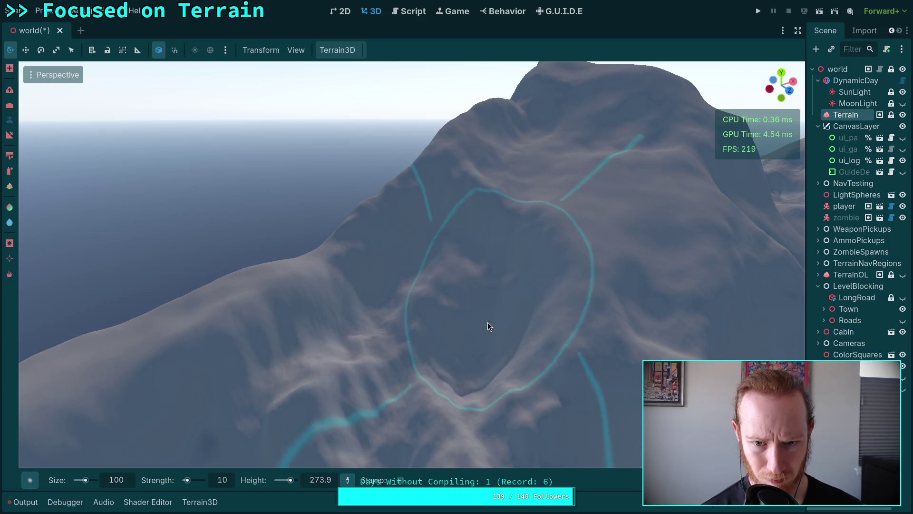
{"action": "left_click_drag", "start_coordinate": [557, 338], "coordinate": [557, 338]}
{"action": "left_click_drag", "start_coordinate": [457, 268], "coordinate": [457, 268]}
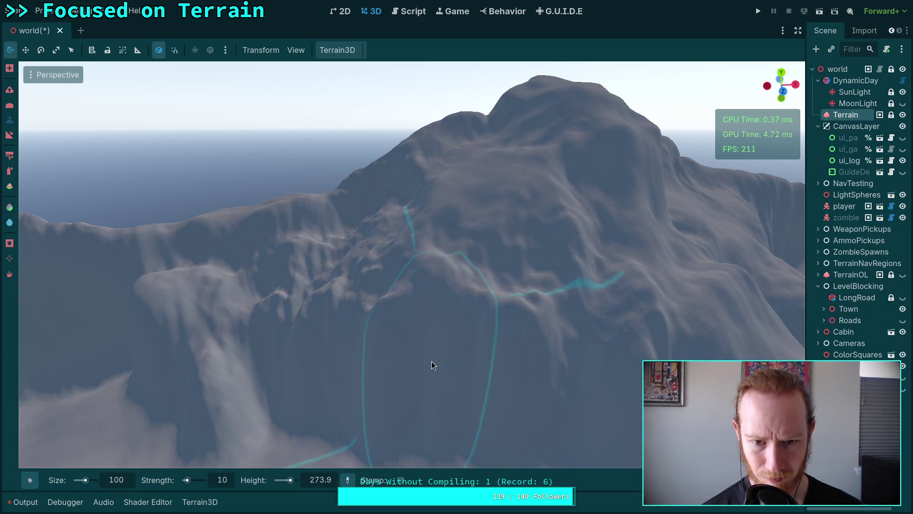
{"action": "left_click_drag", "start_coordinate": [483, 401], "coordinate": [516, 379]}
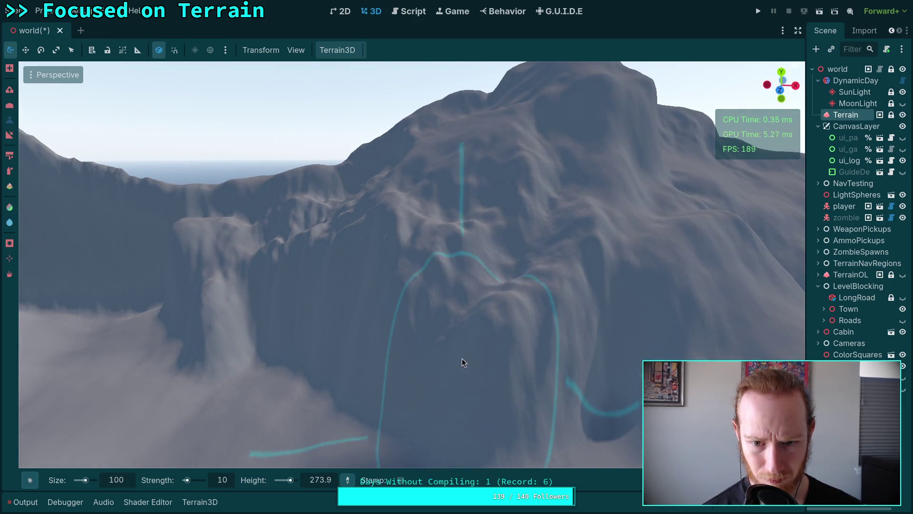
Swing toward the mountainside and raise a large central summit under the brush
{"action": "scroll", "coordinate": [463, 359], "scroll_direction": "down", "scroll_amount": 5}
{"action": "scroll", "coordinate": [426, 231], "scroll_direction": "up", "scroll_amount": 5}
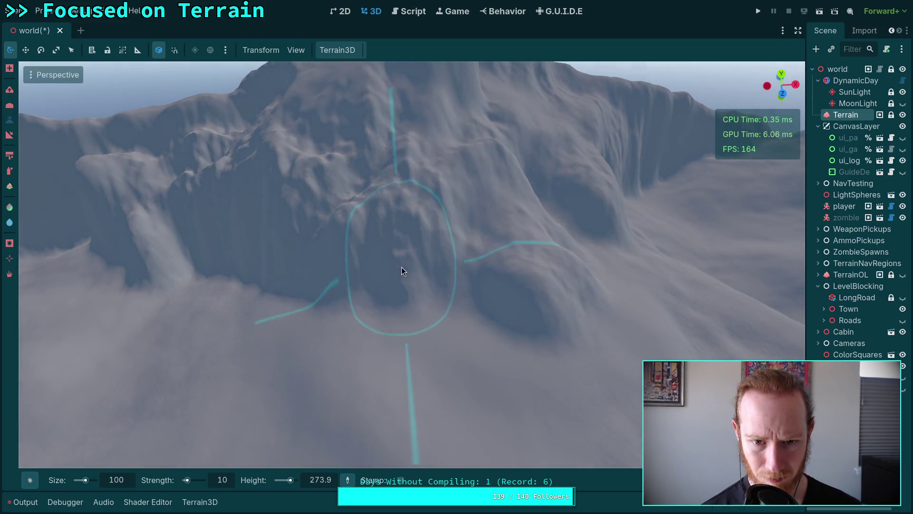
{"action": "scroll", "coordinate": [443, 274], "scroll_direction": "up", "scroll_amount": 3}
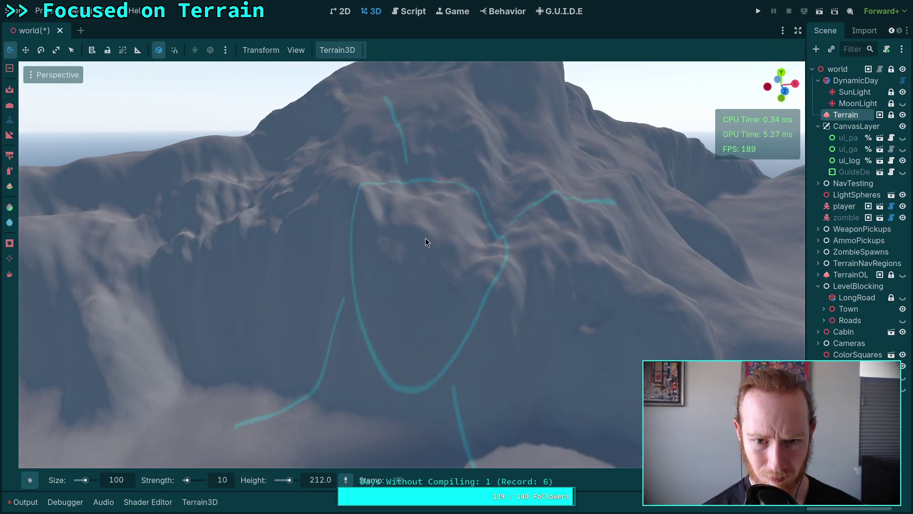
{"action": "scroll", "coordinate": [561, 309], "scroll_direction": "up", "scroll_amount": 5}
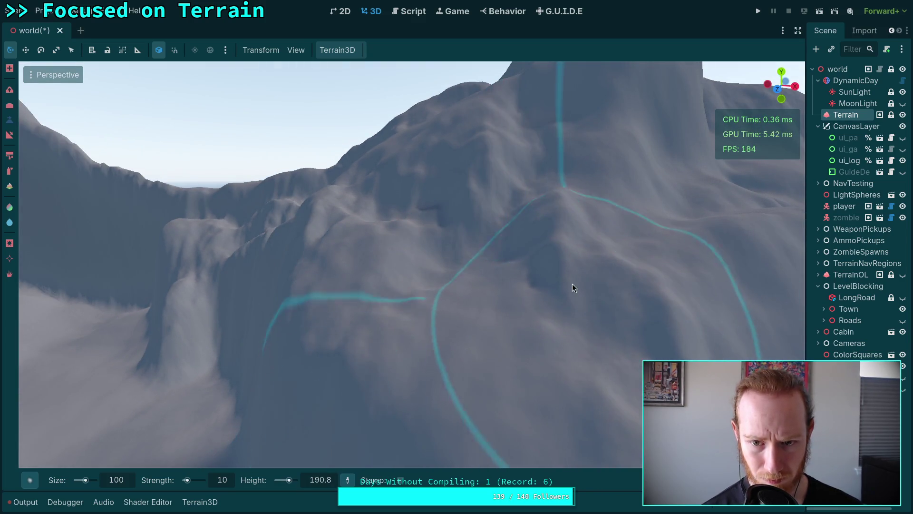
{"action": "scroll", "coordinate": [572, 284], "scroll_direction": "down", "scroll_amount": 3}
{"action": "scroll", "coordinate": [451, 325], "scroll_direction": "down", "scroll_amount": 4}
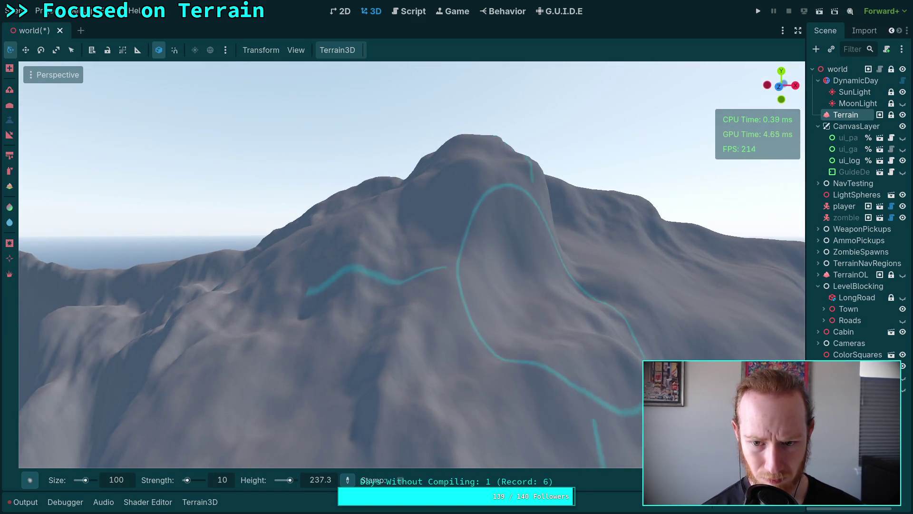
{"action": "scroll", "coordinate": [513, 323], "scroll_direction": "up", "scroll_amount": 5}
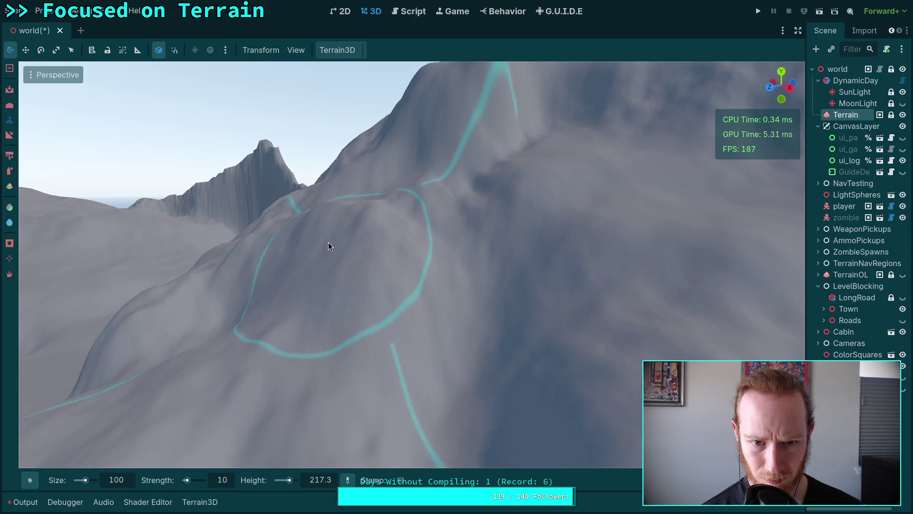
{"action": "scroll", "coordinate": [332, 238], "scroll_direction": "up", "scroll_amount": 4}
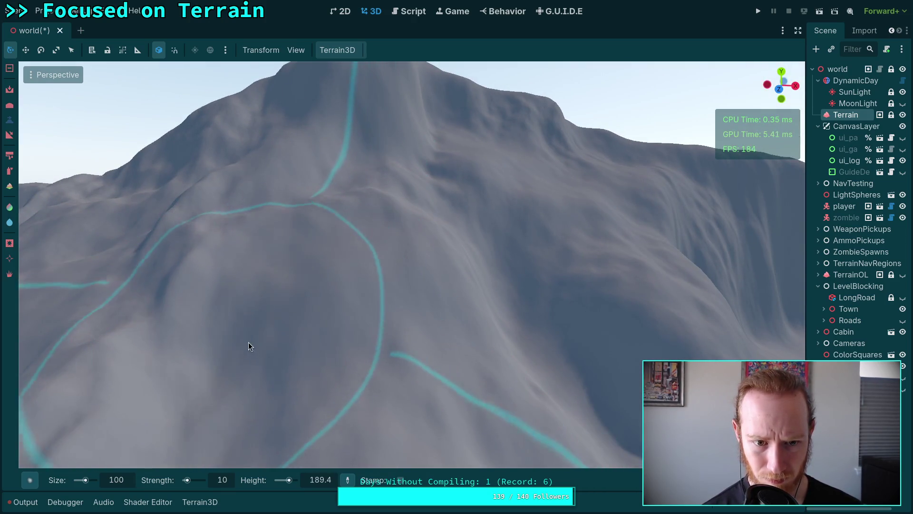
{"action": "scroll", "coordinate": [245, 339], "scroll_direction": "down", "scroll_amount": 5}
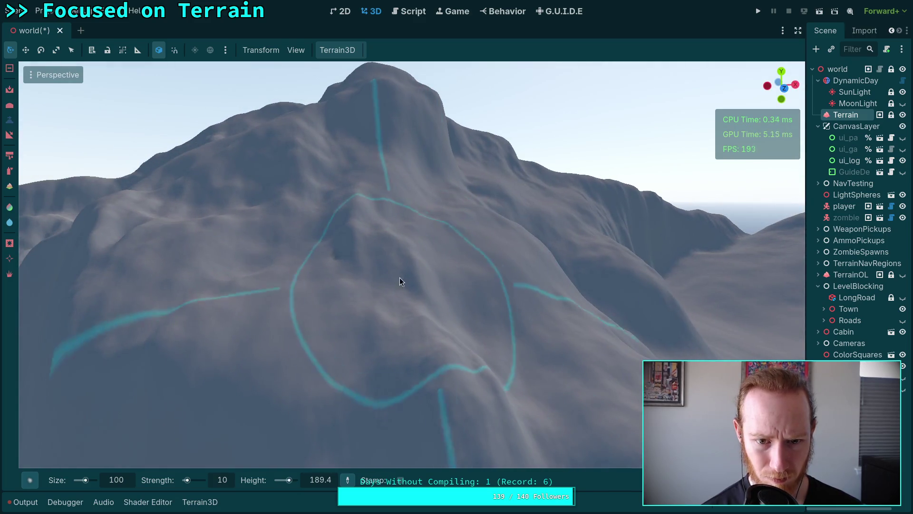
{"action": "scroll", "coordinate": [438, 297], "scroll_direction": "up", "scroll_amount": 5}
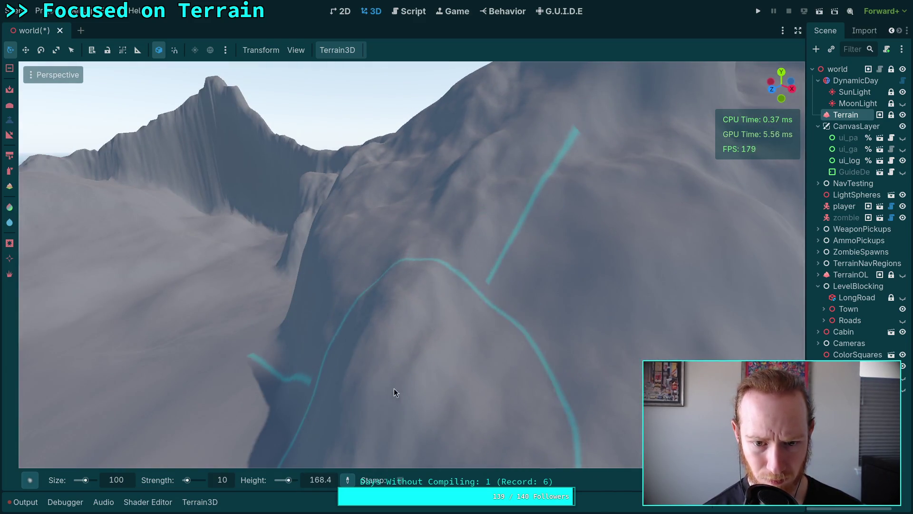
{"action": "scroll", "coordinate": [393, 390], "scroll_direction": "down", "scroll_amount": 5}
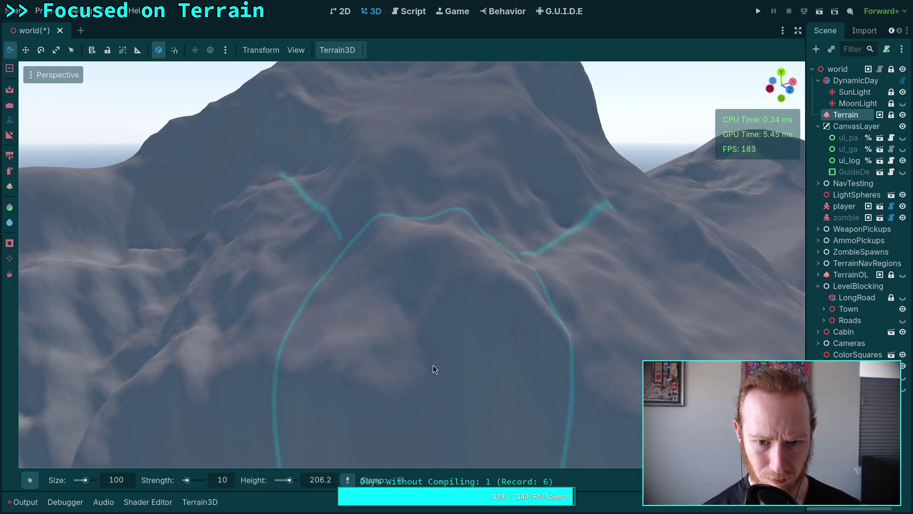
{"action": "scroll", "coordinate": [491, 376], "scroll_direction": "up", "scroll_amount": 5}
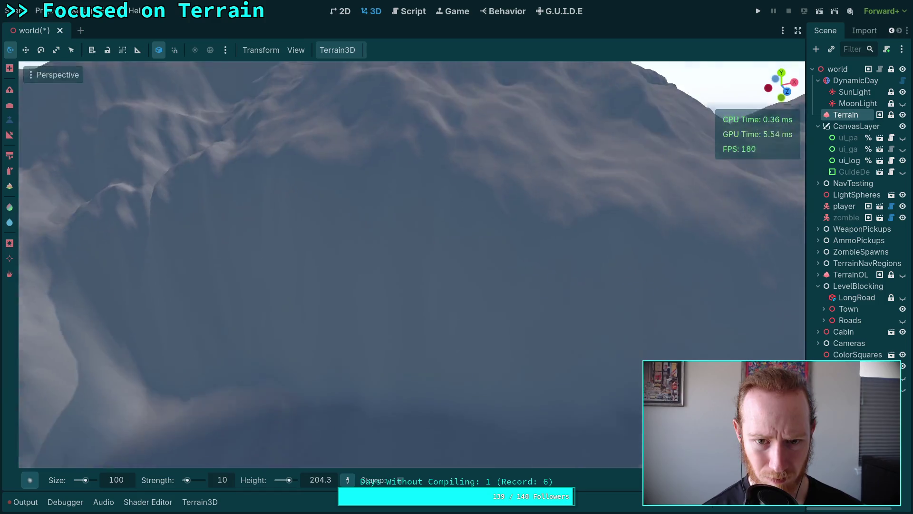
{"action": "scroll", "coordinate": [387, 232], "scroll_direction": "down", "scroll_amount": 5}
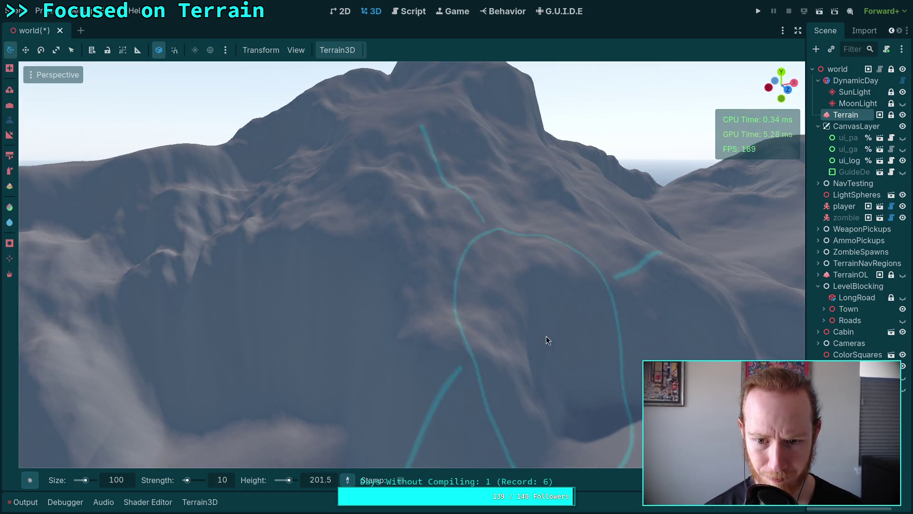
{"action": "left_click_drag", "start_coordinate": [623, 344], "coordinate": [599, 379]}
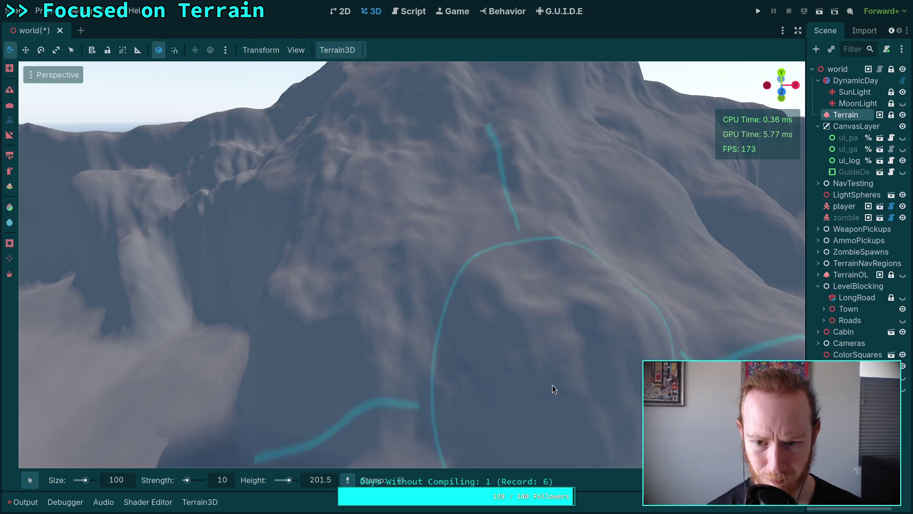
{"action": "scroll", "coordinate": [552, 383], "scroll_direction": "down", "scroll_amount": 4}
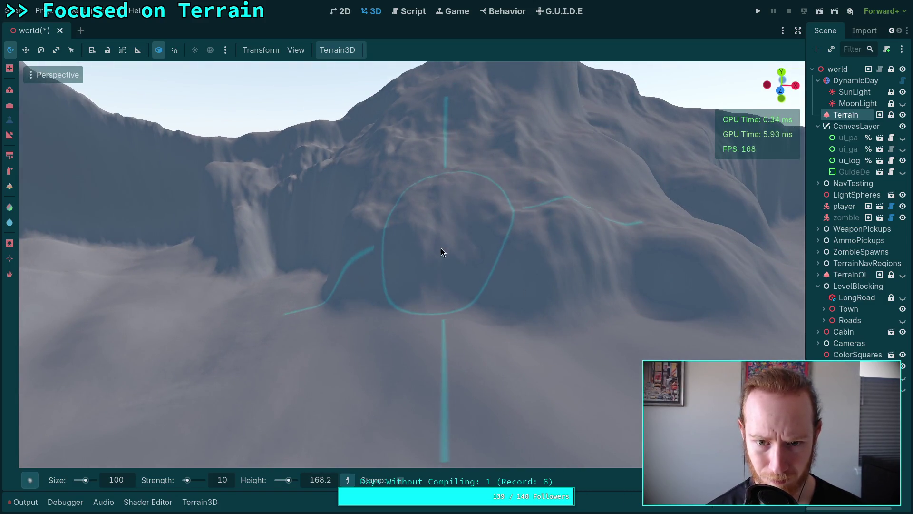
{"action": "scroll", "coordinate": [411, 246], "scroll_direction": "up", "scroll_amount": 2}
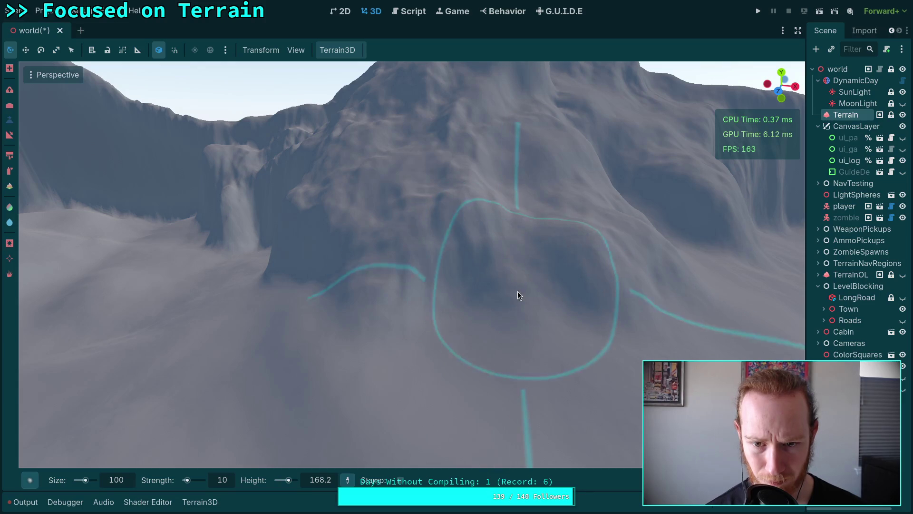
{"action": "scroll", "coordinate": [433, 300], "scroll_direction": "down", "scroll_amount": 3}
{"action": "scroll", "coordinate": [336, 397], "scroll_direction": "up", "scroll_amount": 1}
{"action": "scroll", "coordinate": [457, 211], "scroll_direction": "down", "scroll_amount": 3}
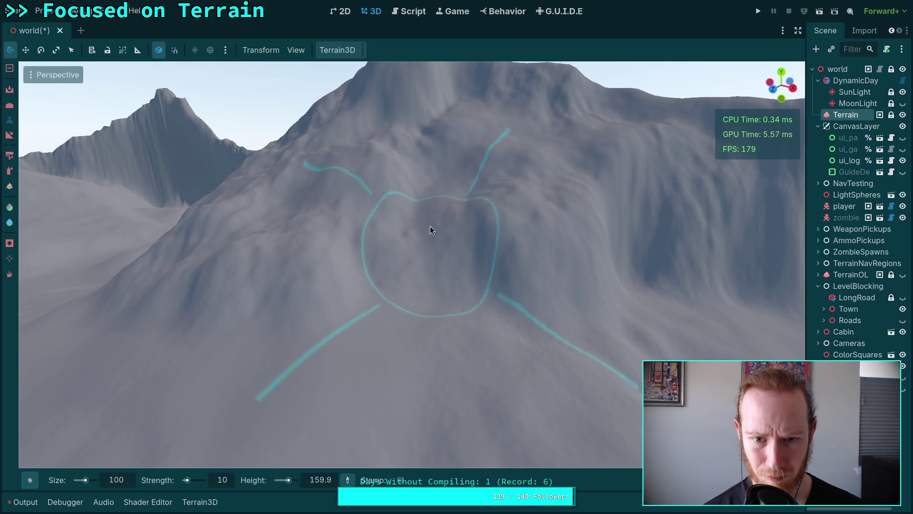
{"action": "left_click", "coordinate": [414, 256]}
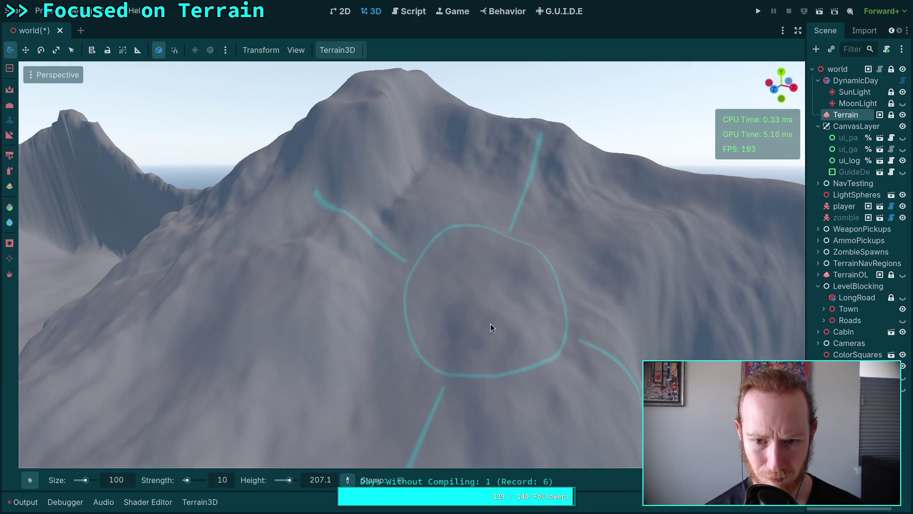
{"action": "right_click", "coordinate": [556, 304]}
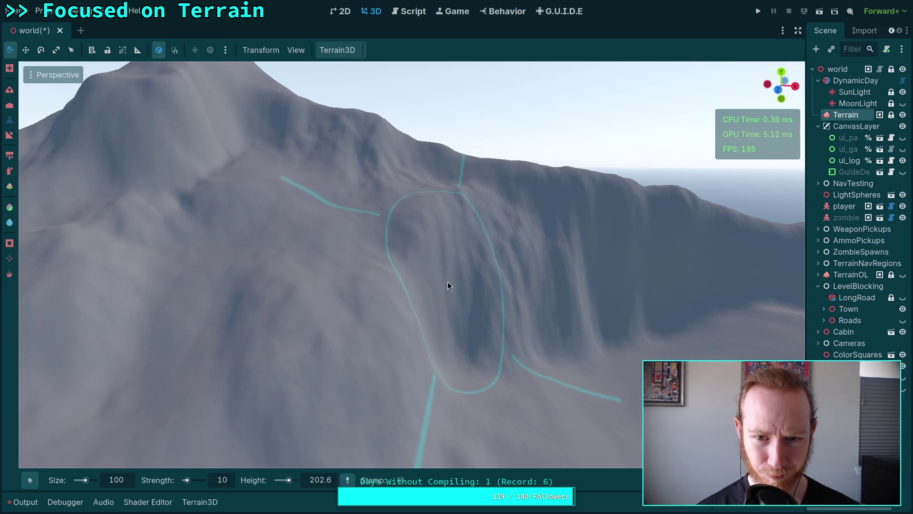
Fly toward the large mountain and switch the sculpt brush back to raising terrain
{"action": "right_click", "coordinate": [447, 282]}
{"action": "key", "text": "w"}
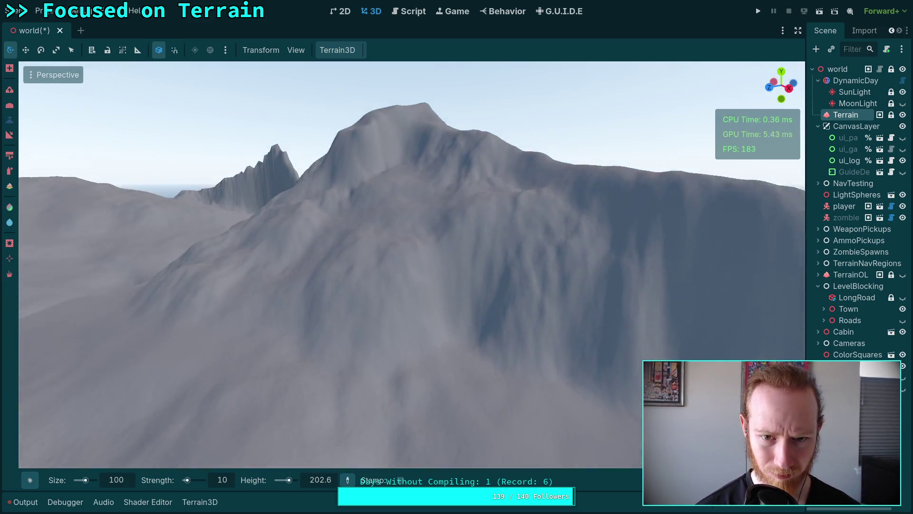
{"action": "right_click", "coordinate": [468, 223]}
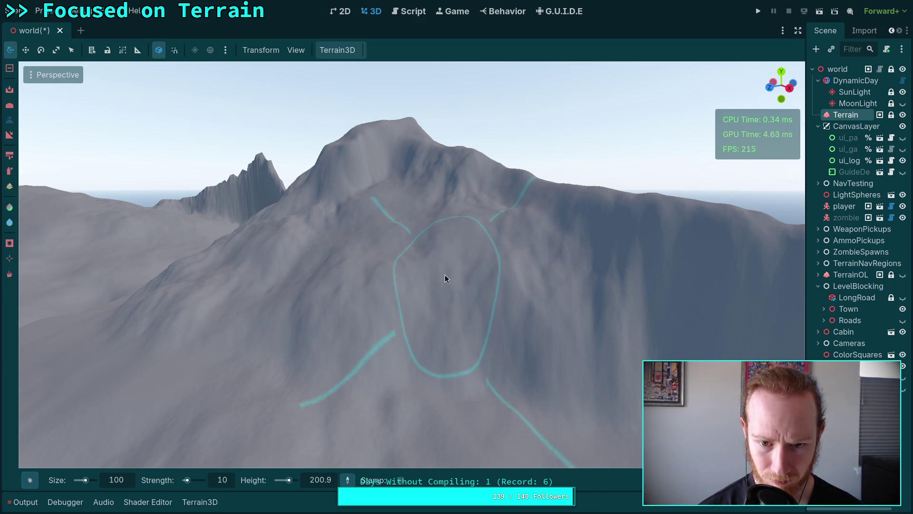
{"action": "left_click", "coordinate": [518, 321], "text": "ctrl"}
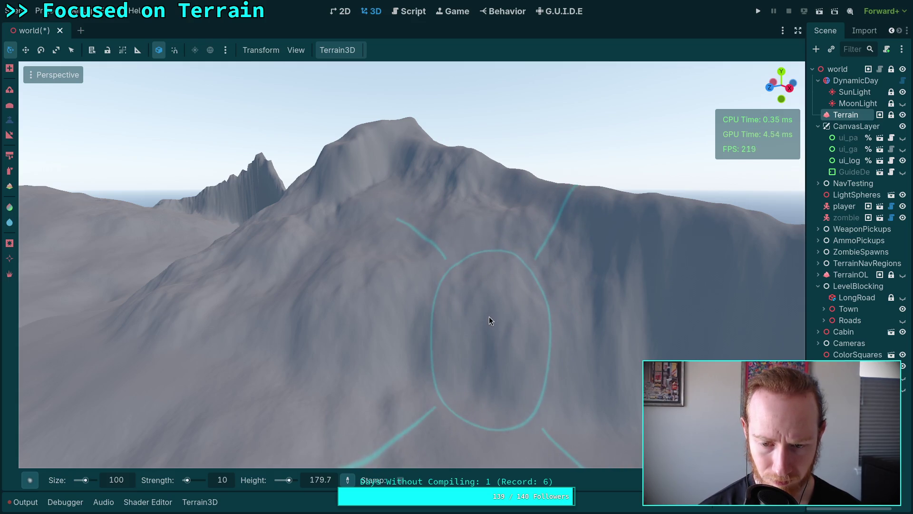
Click-paint rugged bumps and gullies across the slopes below the summit
{"action": "left_click", "coordinate": [447, 308], "text": "ctrl"}
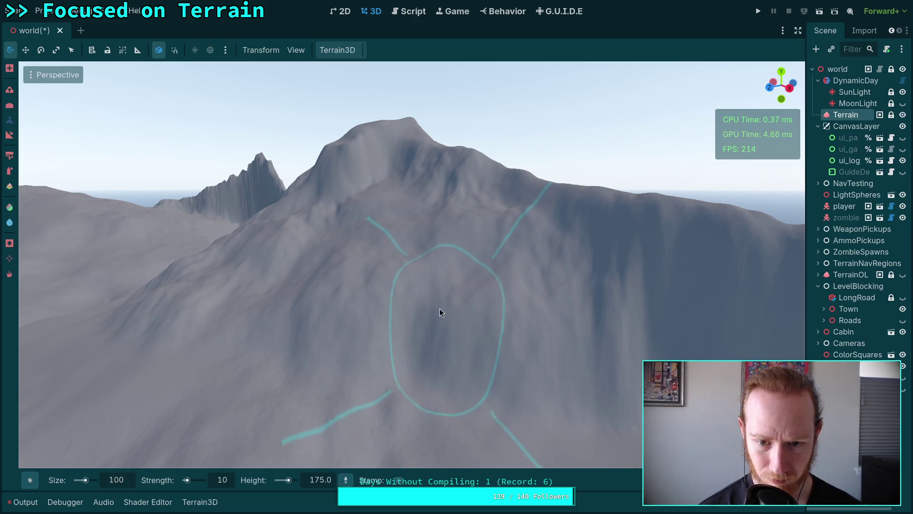
{"action": "scroll", "coordinate": [552, 377], "scroll_direction": "up", "scroll_amount": 5}
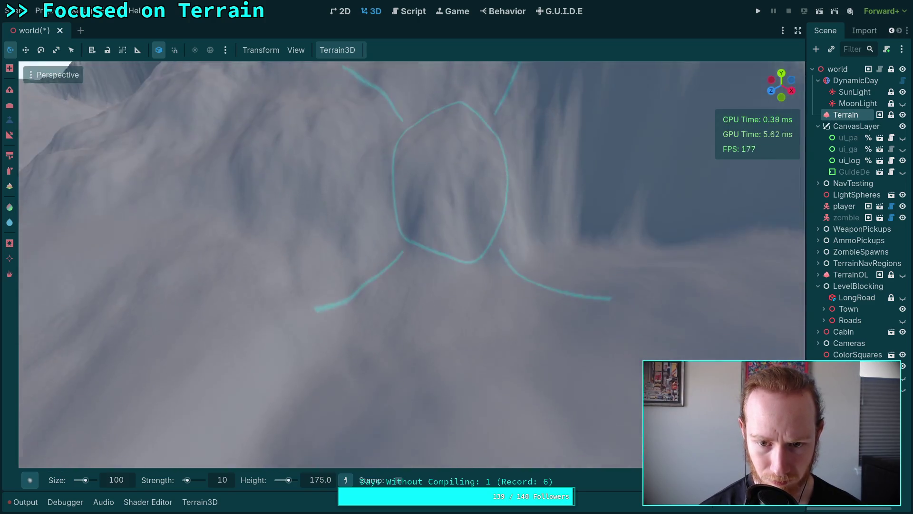
{"action": "scroll", "coordinate": [447, 182], "scroll_direction": "down", "scroll_amount": 2}
{"action": "scroll", "coordinate": [441, 172], "scroll_direction": "up", "scroll_amount": 3}
{"action": "scroll", "coordinate": [419, 143], "scroll_direction": "down", "scroll_amount": 5}
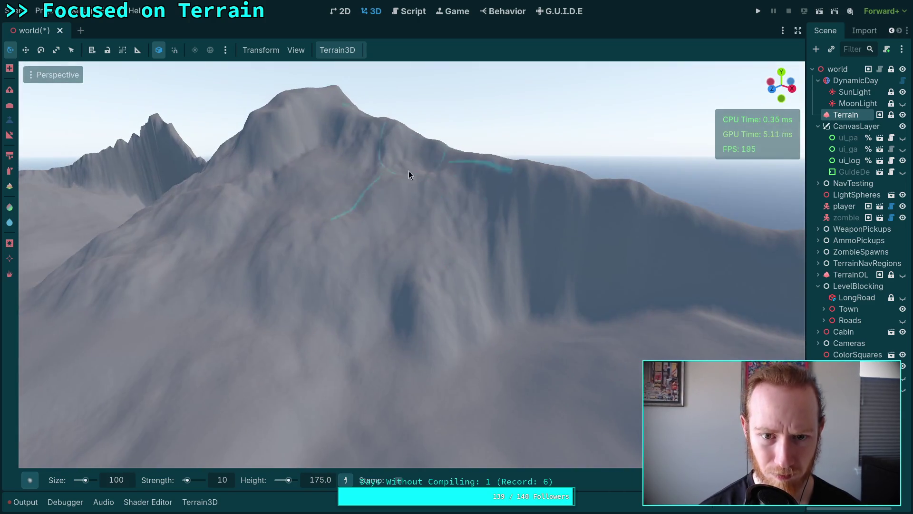
{"action": "left_click", "coordinate": [407, 312], "text": "ctrl"}
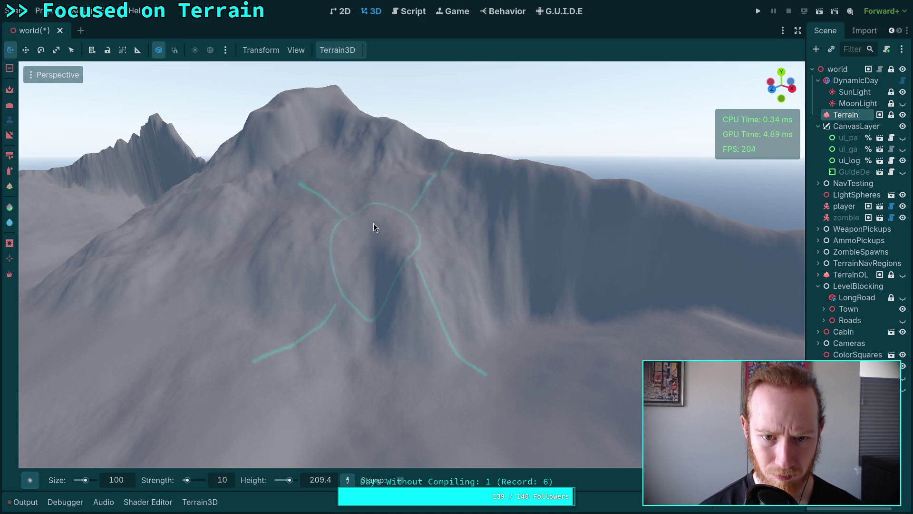
{"action": "left_click", "coordinate": [423, 230], "text": "ctrl"}
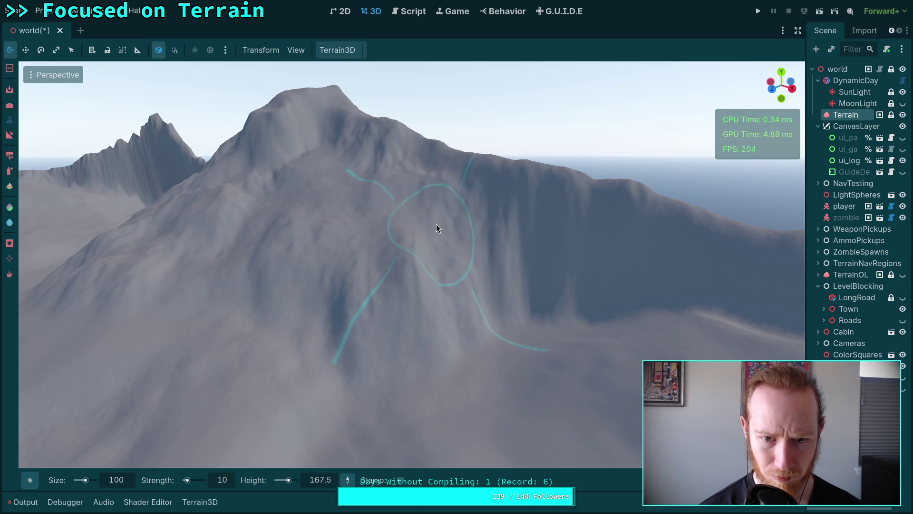
{"action": "left_click", "coordinate": [490, 272], "text": "ctrl"}
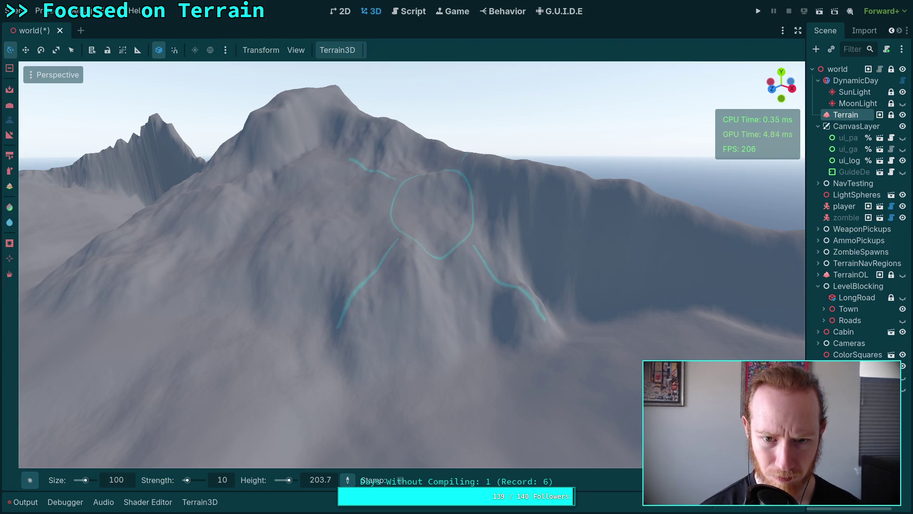
Sculpt the slope around the peak, then orbit over the mountain to check it
{"action": "left_click", "coordinate": [432, 282], "text": "ctrl"}
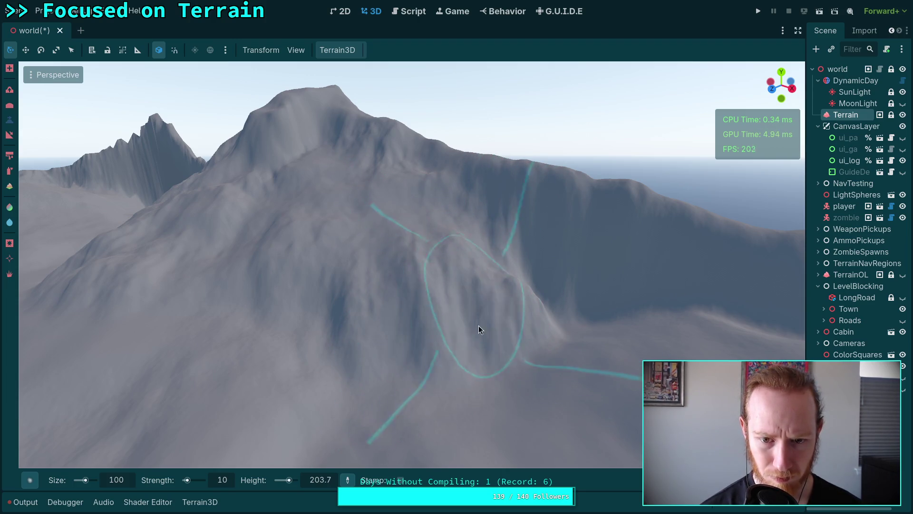
{"action": "scroll", "coordinate": [377, 323], "scroll_direction": "down", "scroll_amount": 3}
{"action": "scroll", "coordinate": [356, 294], "scroll_direction": "up", "scroll_amount": 5}
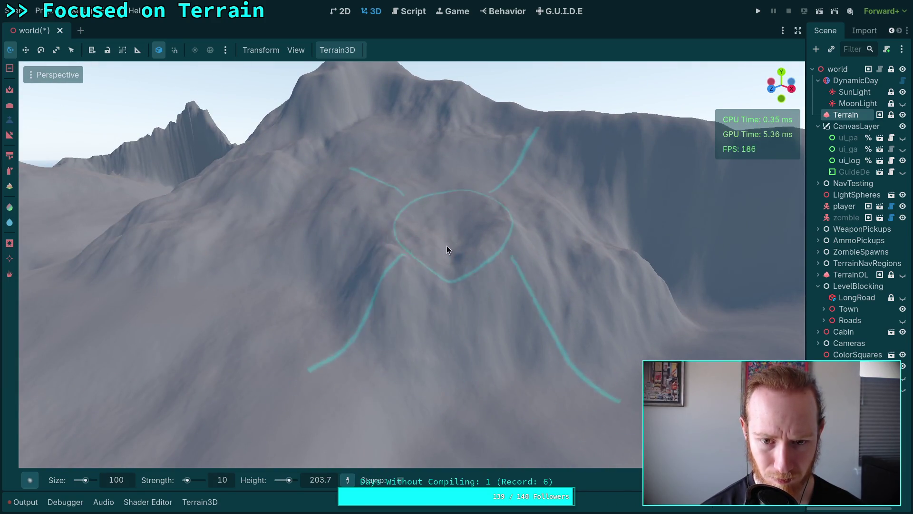
{"action": "left_click", "coordinate": [365, 249], "text": "ctrl"}
{"action": "left_click_drag", "start_coordinate": [366, 249], "coordinate": [382, 300]}
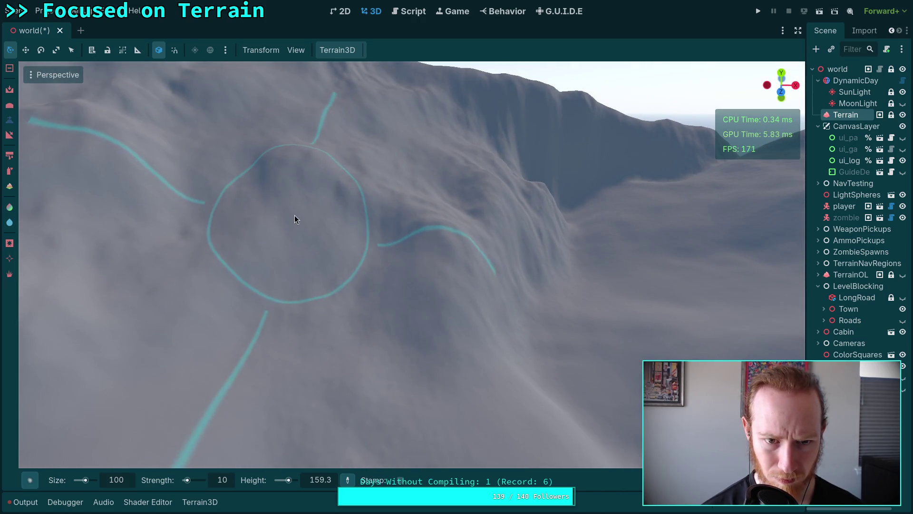
{"action": "left_click_drag", "start_coordinate": [372, 284], "coordinate": [447, 342]}
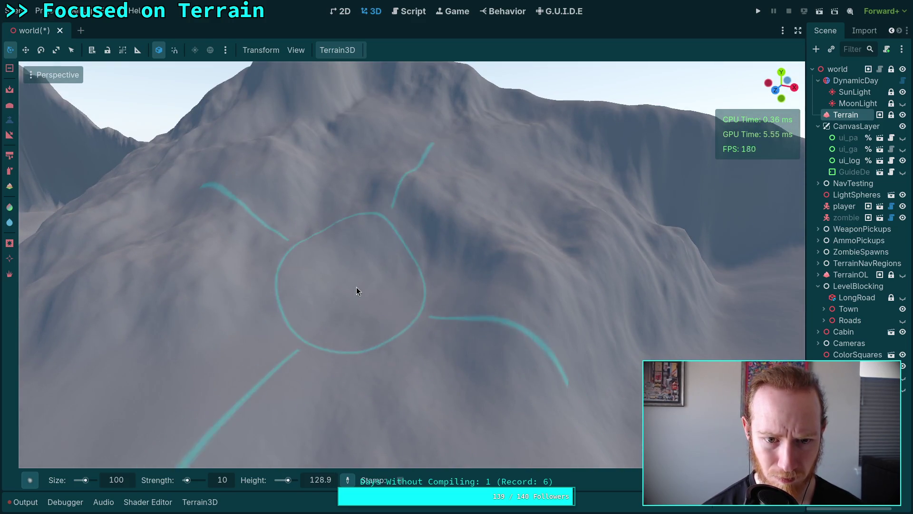
{"action": "scroll", "coordinate": [381, 245], "scroll_direction": "up", "scroll_amount": 3}
{"action": "scroll", "coordinate": [420, 261], "scroll_direction": "down", "scroll_amount": 3}
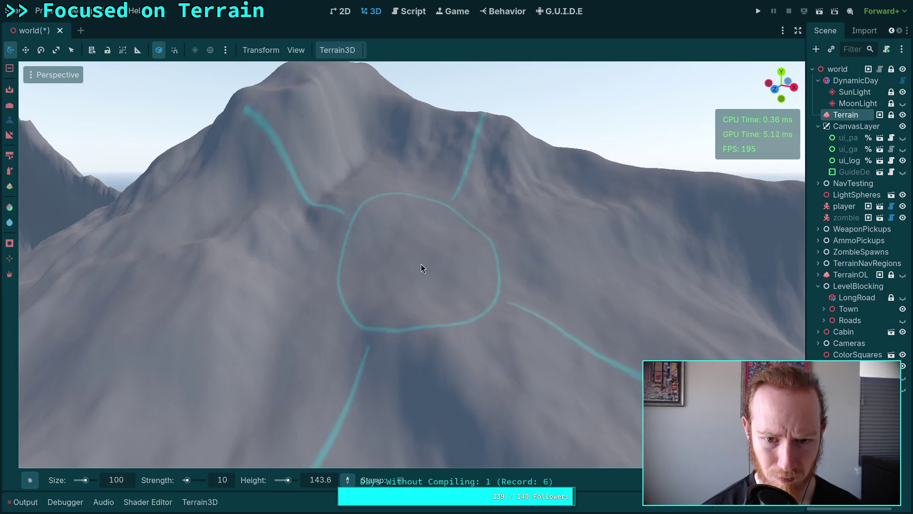
Orbit around the rounded hilltop and drag across it to lower and flatten it
{"action": "mouse_move", "coordinate": [491, 399]}
{"action": "left_mouse_down"}
{"action": "mouse_move", "coordinate": [381, 401]}
{"action": "mouse_move", "coordinate": [472, 371]}
{"action": "mouse_move", "coordinate": [519, 371]}
{"action": "mouse_move", "coordinate": [505, 387]}
{"action": "mouse_move", "coordinate": [461, 361]}
{"action": "mouse_move", "coordinate": [500, 327]}
{"action": "mouse_move", "coordinate": [472, 264]}
{"action": "mouse_move", "coordinate": [470, 291]}
{"action": "mouse_move", "coordinate": [423, 296]}
{"action": "left_mouse_up"}
{"action": "mouse_move", "coordinate": [375, 212]}
{"action": "left_mouse_down"}
{"action": "mouse_move", "coordinate": [360, 257]}
{"action": "mouse_move", "coordinate": [419, 317]}
{"action": "left_mouse_up"}
{"action": "left_click_drag", "start_coordinate": [379, 265], "coordinate": [378, 265]}
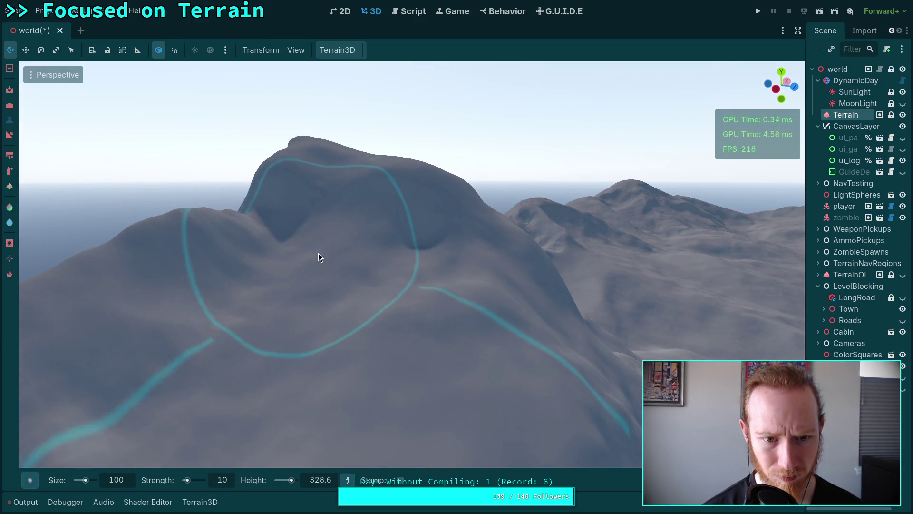
{"action": "left_click_drag", "start_coordinate": [318, 251], "coordinate": [310, 255]}
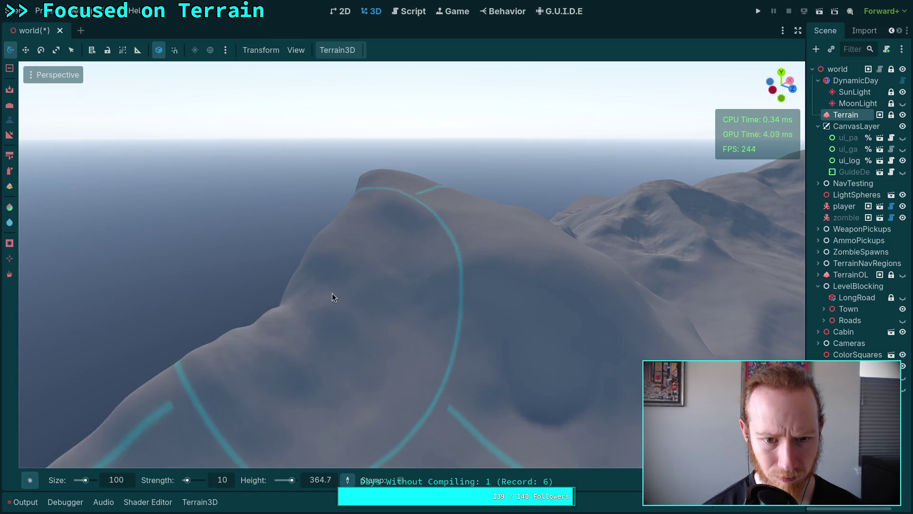
{"action": "mouse_move", "coordinate": [410, 375]}
{"action": "left_mouse_down"}
{"action": "mouse_move", "coordinate": [340, 307]}
{"action": "mouse_move", "coordinate": [416, 286]}
{"action": "mouse_move", "coordinate": [347, 322]}
{"action": "left_mouse_up"}
{"action": "mouse_move", "coordinate": [407, 354]}
{"action": "left_mouse_down"}
{"action": "mouse_move", "coordinate": [413, 320]}
{"action": "mouse_move", "coordinate": [389, 257]}
{"action": "mouse_move", "coordinate": [367, 310]}
{"action": "mouse_move", "coordinate": [373, 266]}
{"action": "mouse_move", "coordinate": [380, 305]}
{"action": "mouse_move", "coordinate": [481, 440]}
{"action": "left_mouse_up"}
{"action": "mouse_move", "coordinate": [467, 340]}
{"action": "left_mouse_down"}
{"action": "mouse_move", "coordinate": [506, 346]}
{"action": "mouse_move", "coordinate": [478, 344]}
{"action": "left_mouse_up"}
{"action": "mouse_move", "coordinate": [474, 245]}
{"action": "left_mouse_down"}
{"action": "mouse_move", "coordinate": [438, 239]}
{"action": "mouse_move", "coordinate": [413, 260]}
{"action": "mouse_move", "coordinate": [410, 248]}
{"action": "left_mouse_up"}
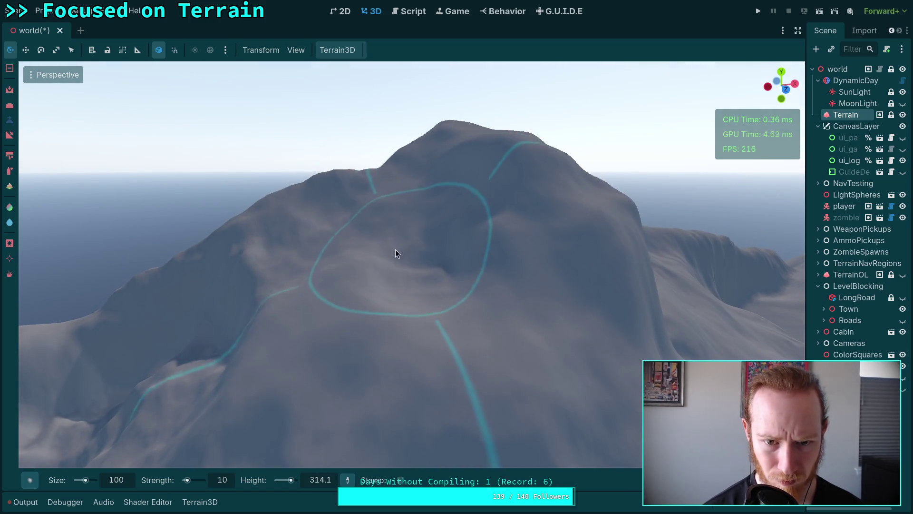
Roughen the flattened summit, then fly around to view it from another angle
{"action": "scroll", "coordinate": [356, 292], "scroll_direction": "up", "scroll_amount": 3}
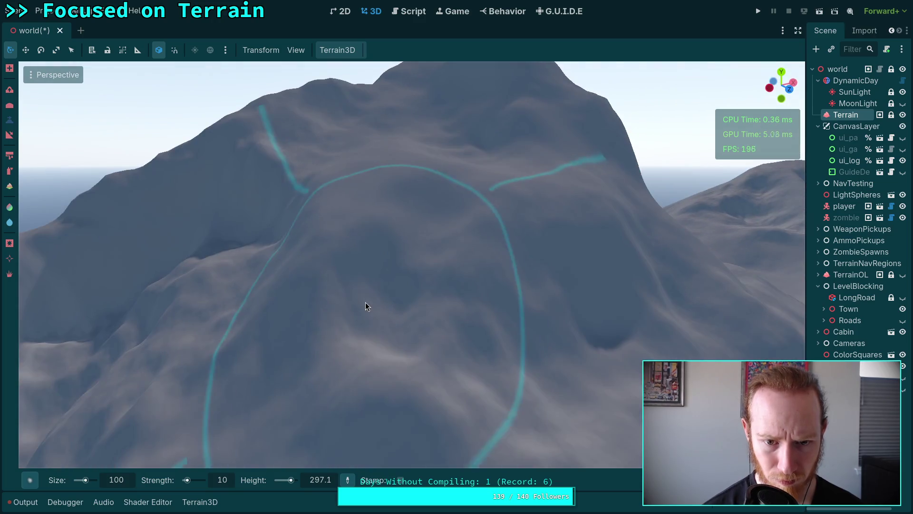
{"action": "left_click", "coordinate": [394, 204], "text": "ctrl"}
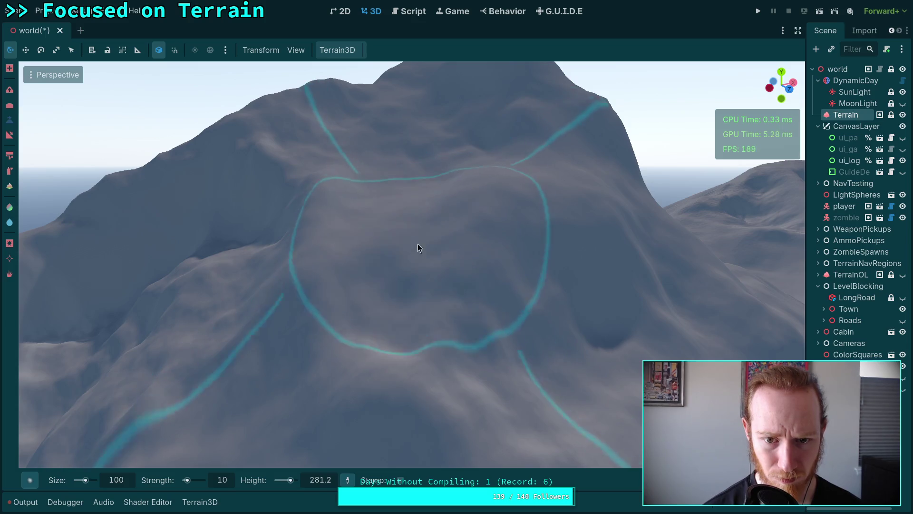
{"action": "right_click", "coordinate": [410, 256]}
{"action": "mouse_move", "coordinate": [410, 256]}
{"action": "left_mouse_down"}
{"action": "mouse_move", "coordinate": [455, 329]}
{"action": "mouse_move", "coordinate": [316, 320]}
{"action": "mouse_move", "coordinate": [360, 295]}
{"action": "mouse_move", "coordinate": [344, 296]}
{"action": "mouse_move", "coordinate": [345, 375]}
{"action": "left_mouse_up"}
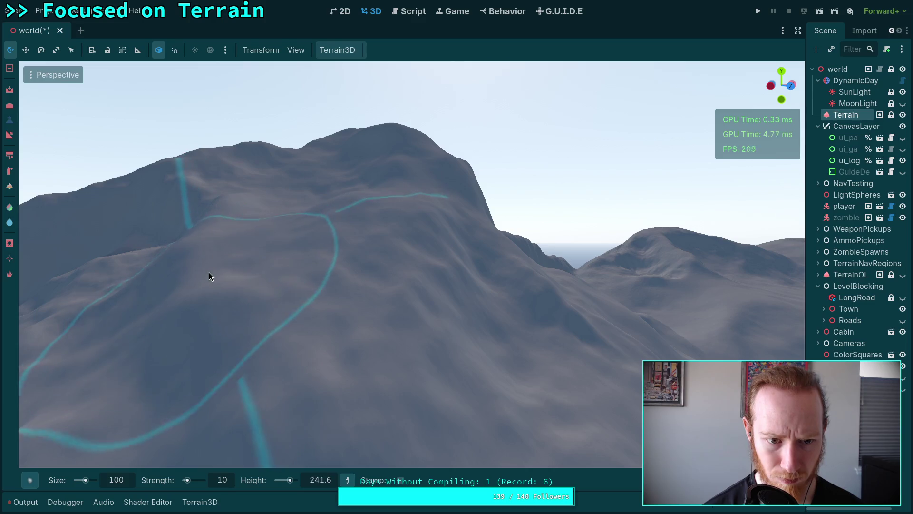
{"action": "left_click_drag", "start_coordinate": [161, 423], "coordinate": [264, 293]}
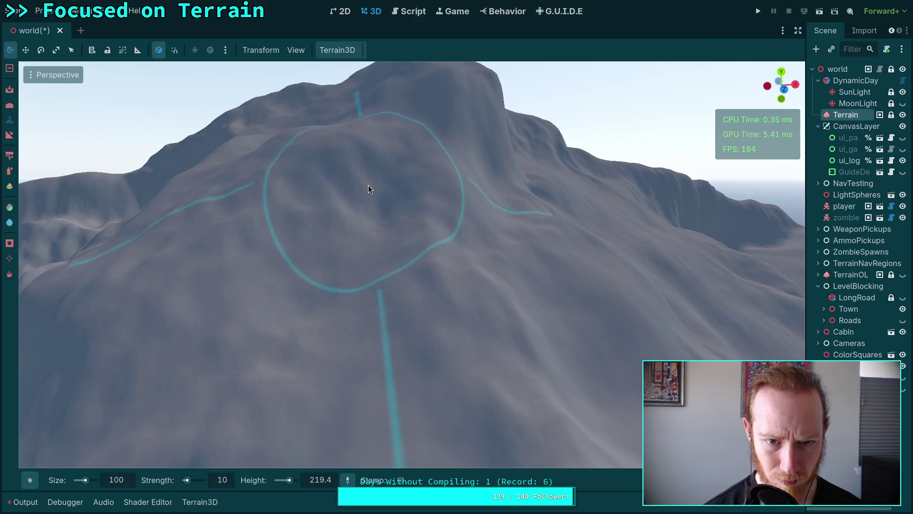
Fly over the town, tree row and lake onto the bare ridges, then view the reference photo
{"action": "key", "text": "s"}
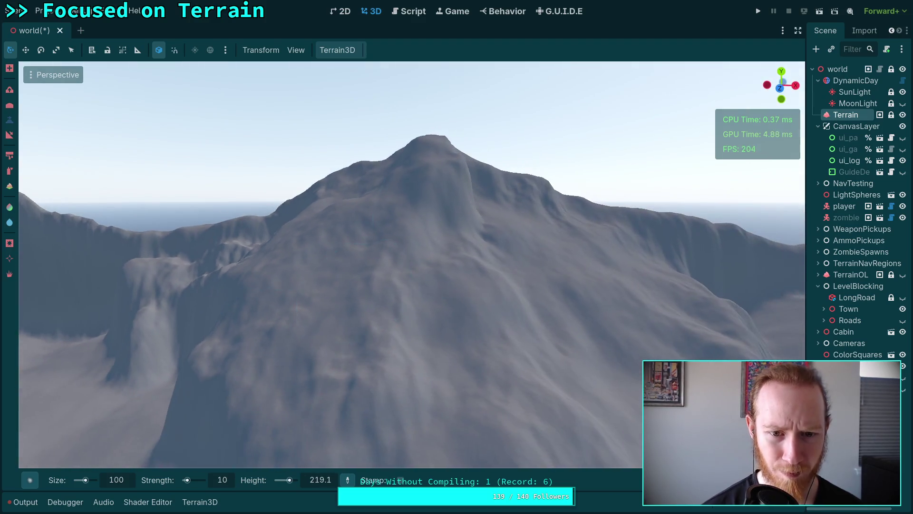
{"action": "key", "text": "w"}
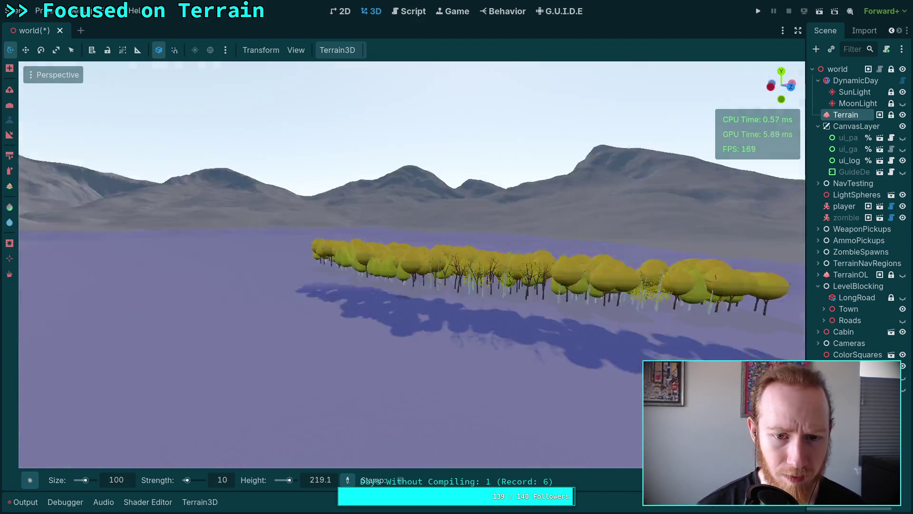
{"action": "key", "text": "w"}
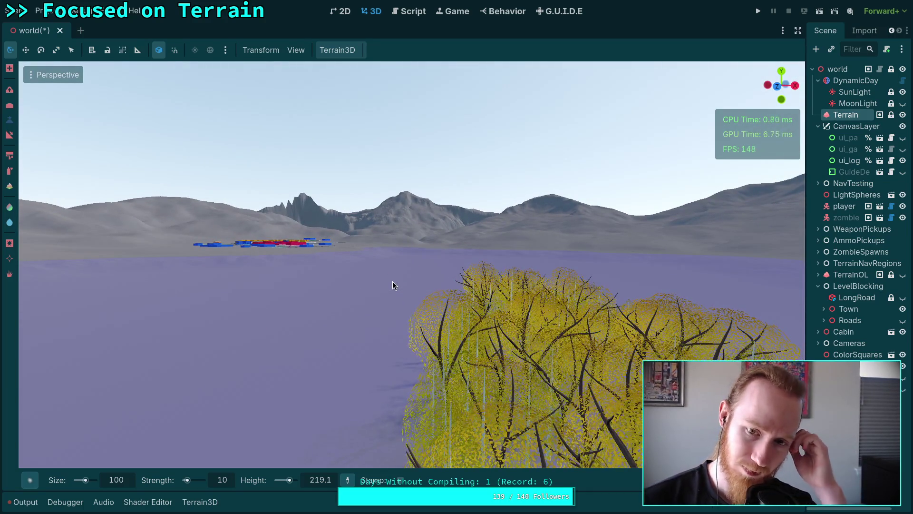
{"action": "key", "text": "w"}
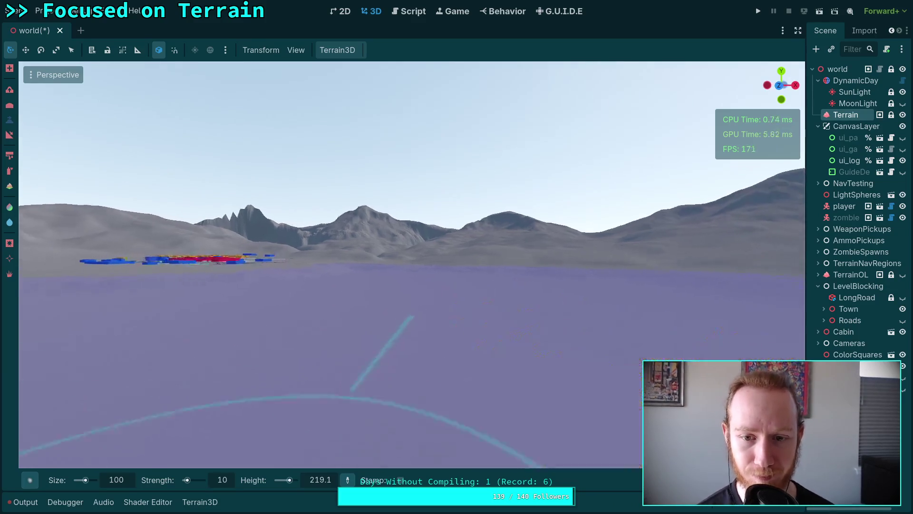
{"action": "key", "text": "w"}
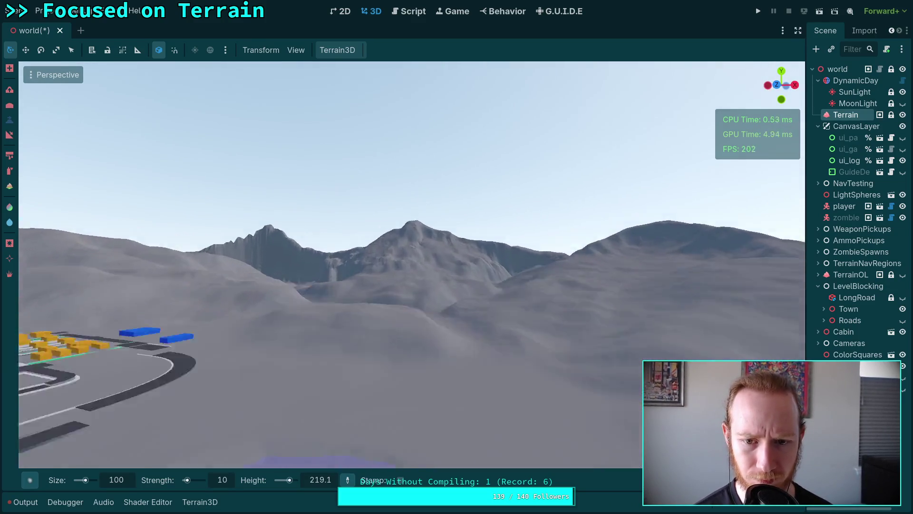
{"action": "key", "text": "w"}
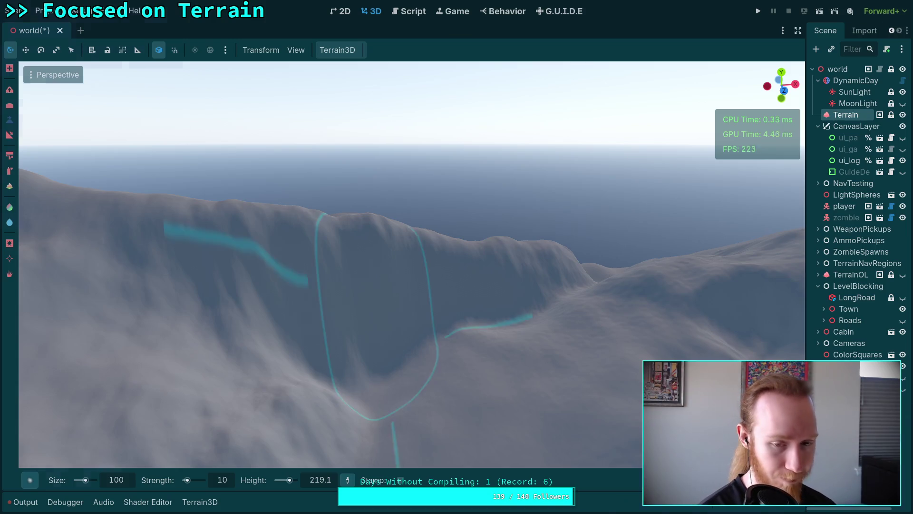
{"action": "key", "text": "super+4"}
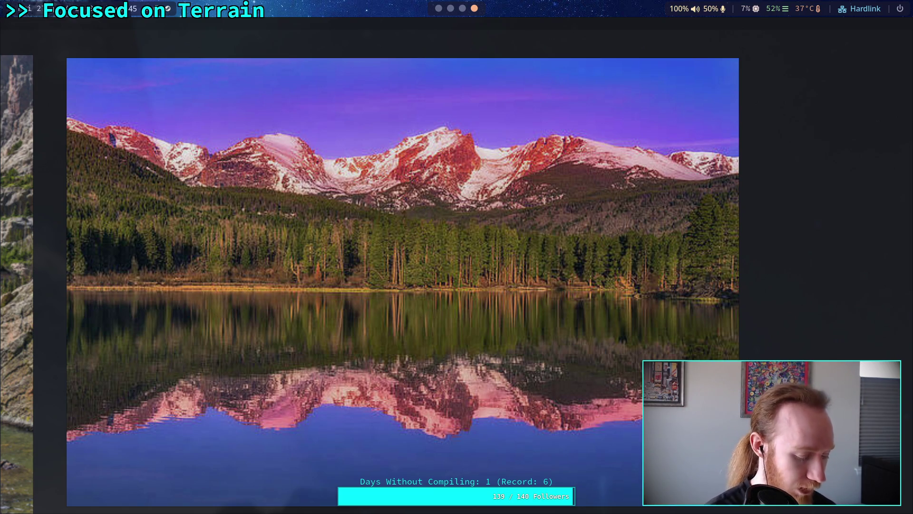
Return to Godot and fly the view over to the cliff ridge
{"action": "key", "text": "super+3"}
{"action": "left_click_drag", "start_coordinate": [456, 360], "coordinate": [455, 361]}
{"action": "left_click_drag", "start_coordinate": [452, 203], "coordinate": [451, 203]}
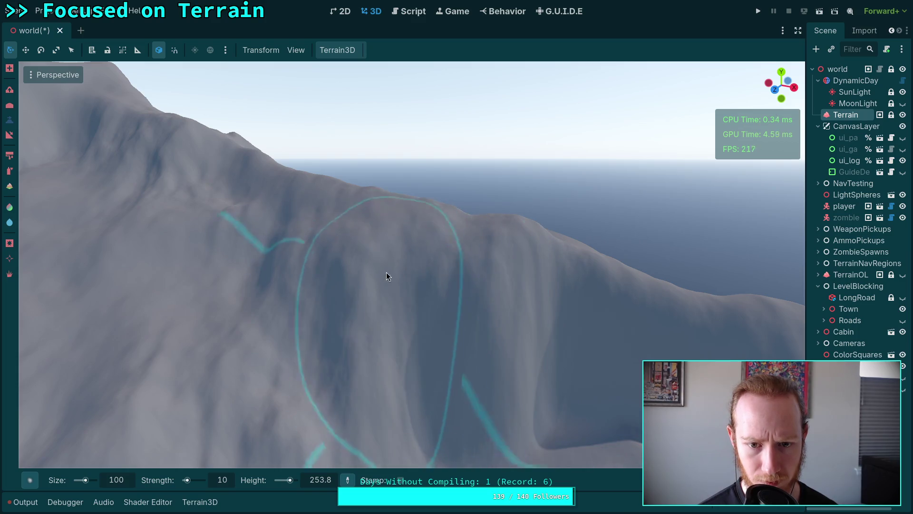
Carve a lowered basin into the cliff face, then orbit around the mountain to inspect it
{"action": "scroll", "coordinate": [451, 351], "scroll_direction": "up", "scroll_amount": 2}
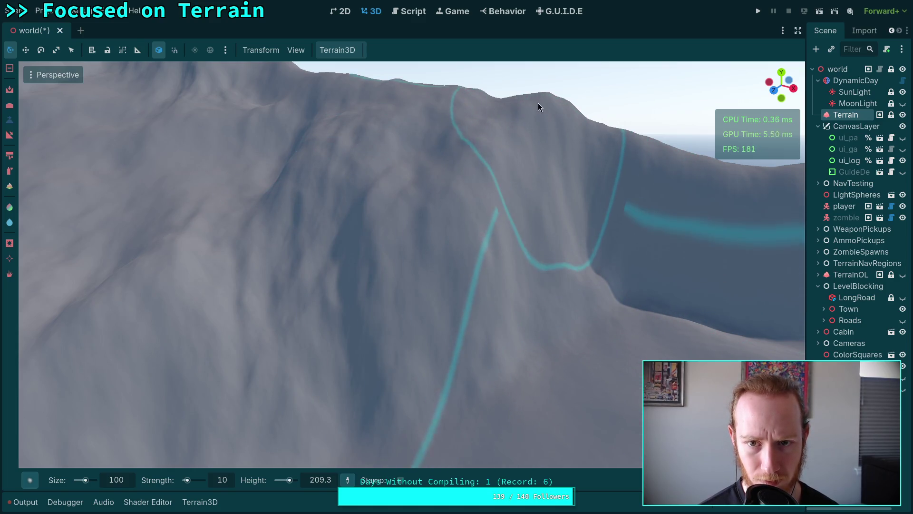
{"action": "left_click", "coordinate": [523, 171]}
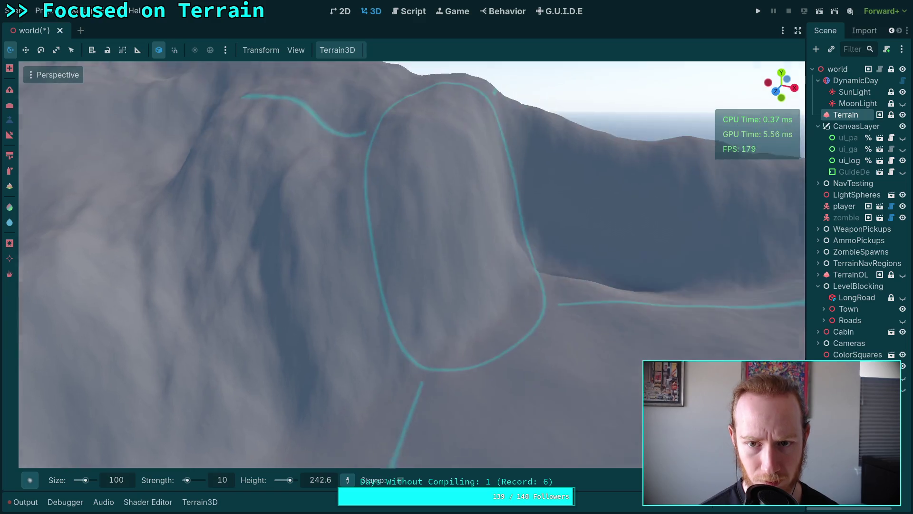
{"action": "mouse_move", "coordinate": [451, 215]}
{"action": "left_mouse_down"}
{"action": "mouse_move", "coordinate": [413, 139]}
{"action": "mouse_move", "coordinate": [397, 193]}
{"action": "mouse_move", "coordinate": [358, 206]}
{"action": "mouse_move", "coordinate": [440, 159]}
{"action": "mouse_move", "coordinate": [443, 171]}
{"action": "mouse_move", "coordinate": [418, 180]}
{"action": "mouse_move", "coordinate": [441, 213]}
{"action": "mouse_move", "coordinate": [418, 252]}
{"action": "mouse_move", "coordinate": [376, 292]}
{"action": "mouse_move", "coordinate": [371, 334]}
{"action": "mouse_move", "coordinate": [306, 289]}
{"action": "mouse_move", "coordinate": [257, 313]}
{"action": "mouse_move", "coordinate": [331, 316]}
{"action": "mouse_move", "coordinate": [406, 191]}
{"action": "left_mouse_up"}
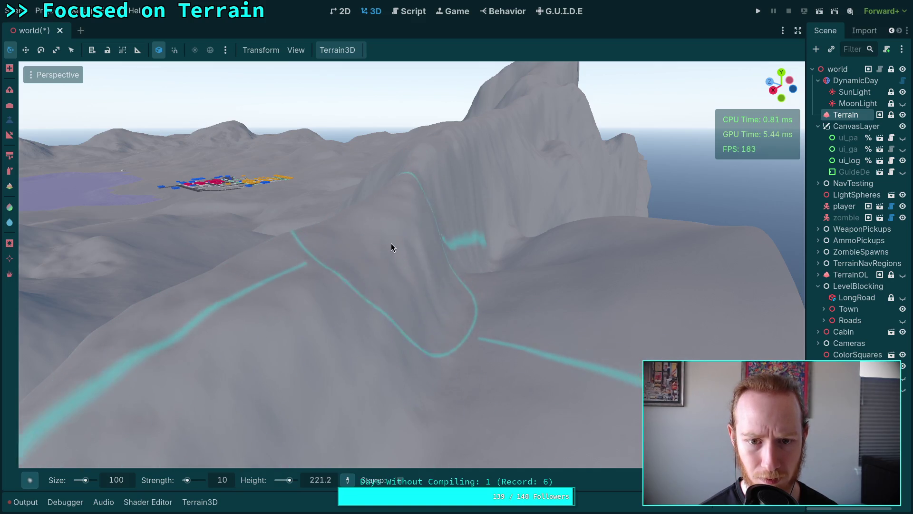
{"action": "left_click_drag", "start_coordinate": [416, 249], "coordinate": [482, 94]}
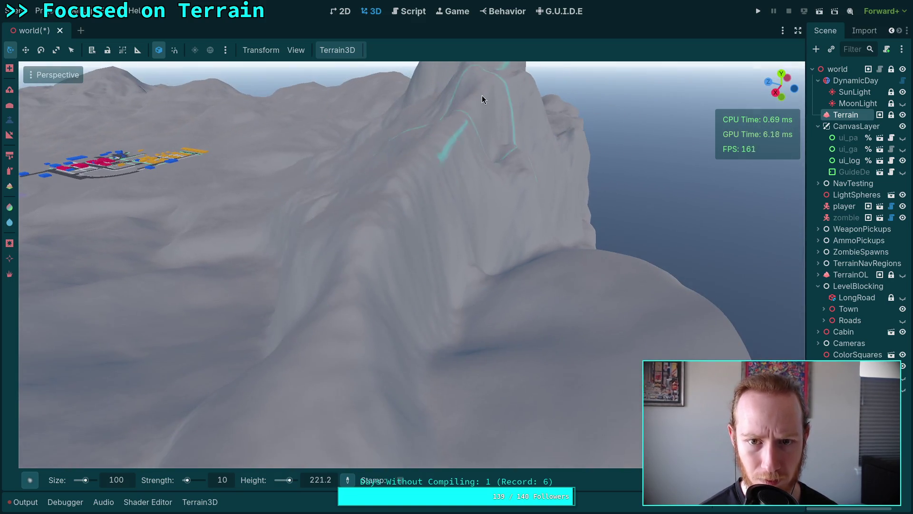
{"action": "mouse_move", "coordinate": [445, 134]}
{"action": "left_mouse_down"}
{"action": "mouse_move", "coordinate": [393, 265]}
{"action": "mouse_move", "coordinate": [402, 306]}
{"action": "mouse_move", "coordinate": [367, 364]}
{"action": "mouse_move", "coordinate": [369, 329]}
{"action": "mouse_move", "coordinate": [342, 231]}
{"action": "left_mouse_up"}
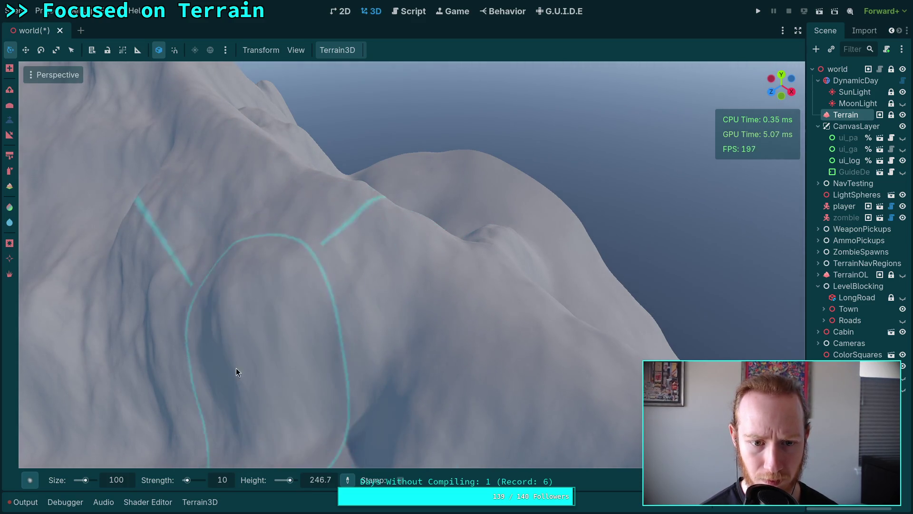
{"action": "mouse_move", "coordinate": [356, 399]}
{"action": "left_mouse_down"}
{"action": "mouse_move", "coordinate": [334, 380]}
{"action": "mouse_move", "coordinate": [352, 354]}
{"action": "left_mouse_up"}
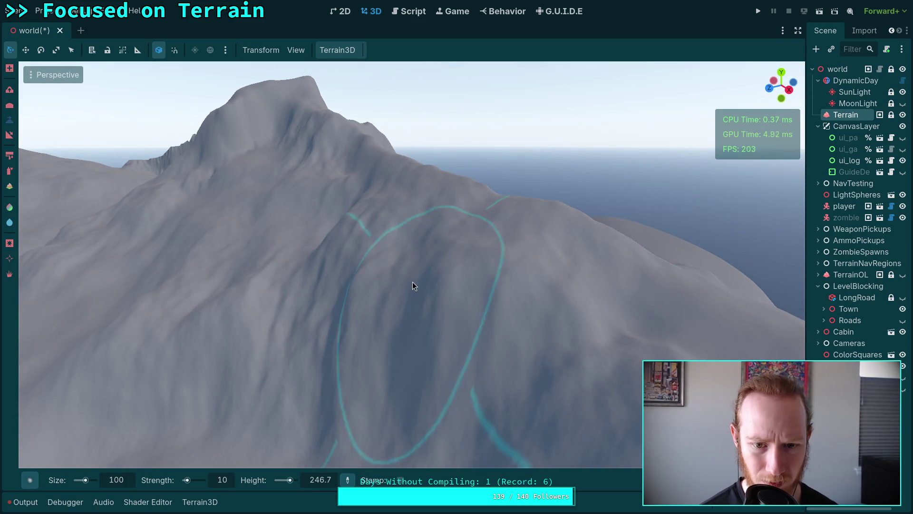
{"action": "scroll", "coordinate": [563, 389], "scroll_direction": "up", "scroll_amount": 3}
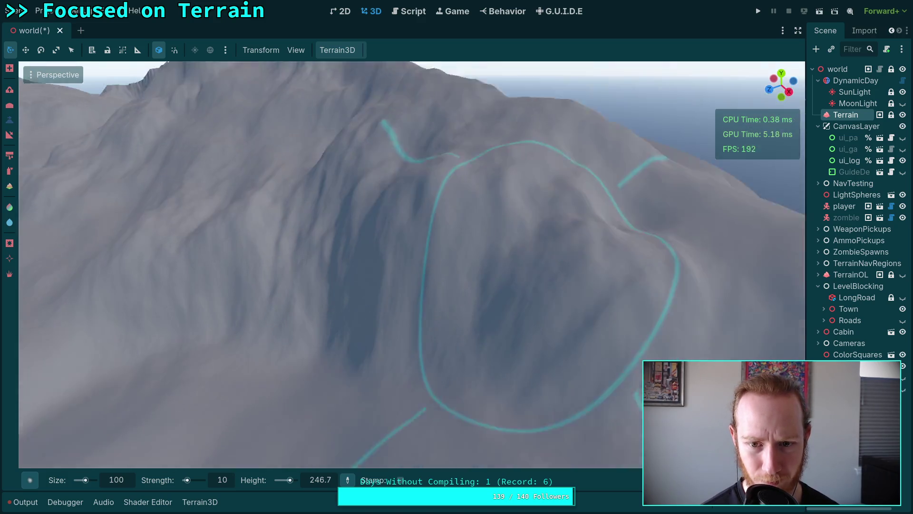
{"action": "mouse_move", "coordinate": [487, 219]}
{"action": "left_mouse_down"}
{"action": "mouse_move", "coordinate": [356, 276]}
{"action": "mouse_move", "coordinate": [428, 255]}
{"action": "mouse_move", "coordinate": [547, 278]}
{"action": "mouse_move", "coordinate": [456, 247]}
{"action": "mouse_move", "coordinate": [397, 347]}
{"action": "mouse_move", "coordinate": [418, 233]}
{"action": "left_mouse_up"}
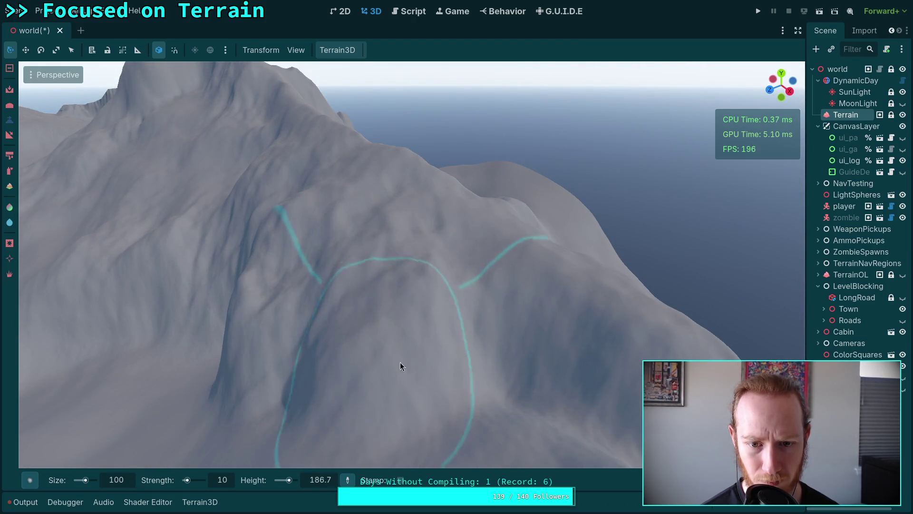
{"action": "mouse_move", "coordinate": [465, 345]}
{"action": "left_mouse_down"}
{"action": "mouse_move", "coordinate": [419, 333]}
{"action": "mouse_move", "coordinate": [382, 283]}
{"action": "mouse_move", "coordinate": [380, 289]}
{"action": "mouse_move", "coordinate": [503, 316]}
{"action": "left_mouse_up"}
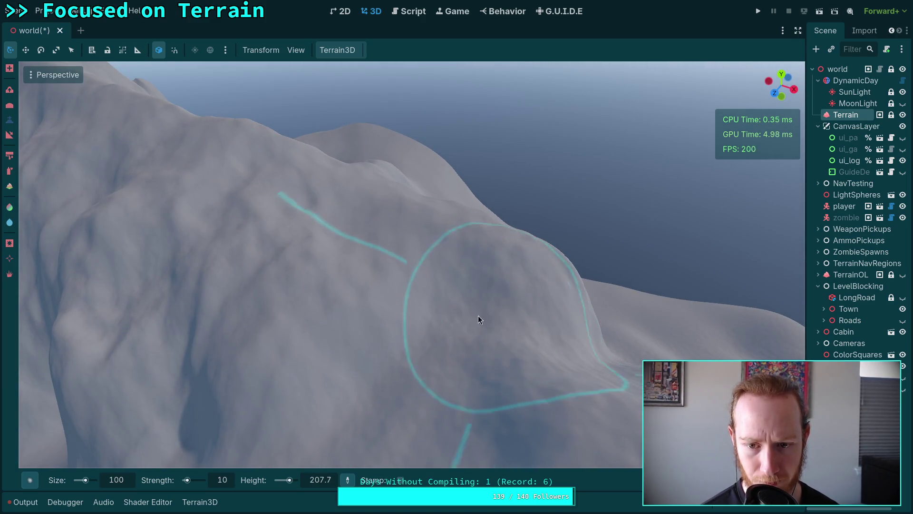
{"action": "left_click_drag", "start_coordinate": [399, 351], "coordinate": [393, 354]}
{"action": "mouse_move", "coordinate": [355, 281]}
{"action": "left_mouse_down"}
{"action": "mouse_move", "coordinate": [414, 251]}
{"action": "mouse_move", "coordinate": [456, 243]}
{"action": "mouse_move", "coordinate": [339, 161]}
{"action": "mouse_move", "coordinate": [360, 179]}
{"action": "mouse_move", "coordinate": [251, 198]}
{"action": "mouse_move", "coordinate": [304, 279]}
{"action": "mouse_move", "coordinate": [398, 243]}
{"action": "mouse_move", "coordinate": [460, 250]}
{"action": "mouse_move", "coordinate": [597, 371]}
{"action": "mouse_move", "coordinate": [339, 302]}
{"action": "mouse_move", "coordinate": [523, 314]}
{"action": "mouse_move", "coordinate": [298, 295]}
{"action": "left_mouse_up"}
{"action": "mouse_move", "coordinate": [407, 278]}
{"action": "left_mouse_down"}
{"action": "mouse_move", "coordinate": [385, 223]}
{"action": "mouse_move", "coordinate": [424, 306]}
{"action": "mouse_move", "coordinate": [336, 306]}
{"action": "mouse_move", "coordinate": [444, 312]}
{"action": "mouse_move", "coordinate": [388, 234]}
{"action": "mouse_move", "coordinate": [428, 302]}
{"action": "mouse_move", "coordinate": [489, 289]}
{"action": "mouse_move", "coordinate": [363, 344]}
{"action": "mouse_move", "coordinate": [559, 352]}
{"action": "left_mouse_up"}
Carve a deeper hollow into the mountainside ridge and back out to a wide view of the peaks
{"action": "mouse_move", "coordinate": [426, 224]}
{"action": "left_mouse_down"}
{"action": "mouse_move", "coordinate": [454, 162]}
{"action": "mouse_move", "coordinate": [475, 276]}
{"action": "mouse_move", "coordinate": [415, 212]}
{"action": "mouse_move", "coordinate": [472, 245]}
{"action": "mouse_move", "coordinate": [411, 265]}
{"action": "mouse_move", "coordinate": [338, 239]}
{"action": "mouse_move", "coordinate": [299, 243]}
{"action": "mouse_move", "coordinate": [316, 229]}
{"action": "mouse_move", "coordinate": [495, 186]}
{"action": "mouse_move", "coordinate": [526, 196]}
{"action": "mouse_move", "coordinate": [420, 159]}
{"action": "mouse_move", "coordinate": [349, 240]}
{"action": "mouse_move", "coordinate": [371, 320]}
{"action": "mouse_move", "coordinate": [436, 360]}
{"action": "mouse_move", "coordinate": [556, 386]}
{"action": "mouse_move", "coordinate": [395, 162]}
{"action": "left_mouse_up"}
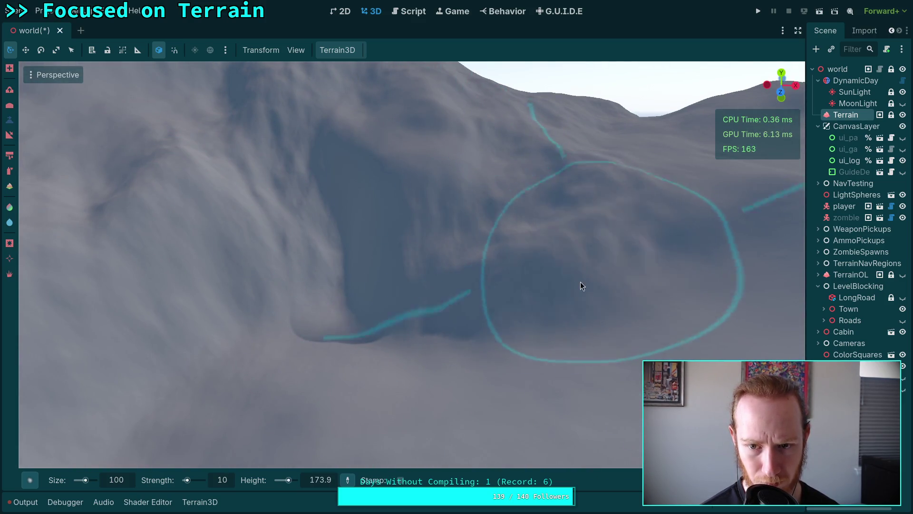
{"action": "mouse_move", "coordinate": [380, 256]}
{"action": "left_mouse_down"}
{"action": "mouse_move", "coordinate": [305, 225]}
{"action": "mouse_move", "coordinate": [300, 303]}
{"action": "mouse_move", "coordinate": [357, 284]}
{"action": "mouse_move", "coordinate": [474, 335]}
{"action": "mouse_move", "coordinate": [278, 310]}
{"action": "mouse_move", "coordinate": [313, 320]}
{"action": "left_mouse_up"}
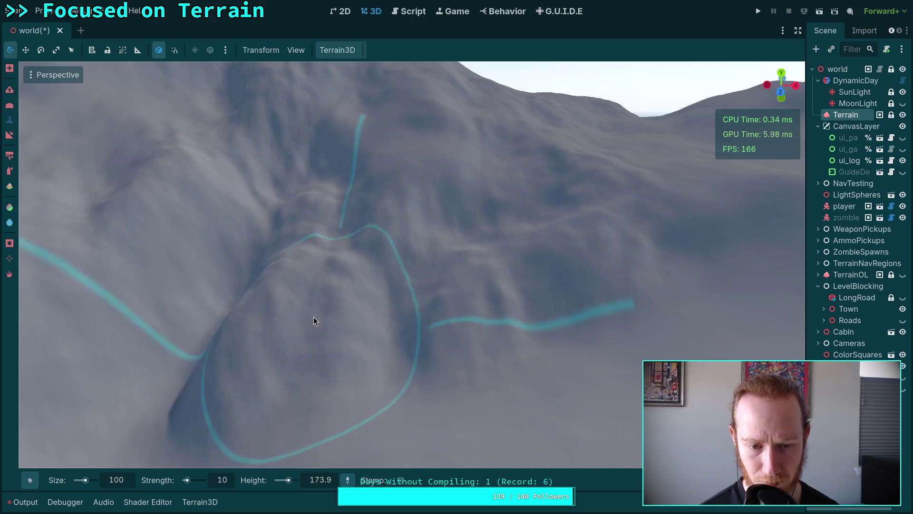
{"action": "scroll", "coordinate": [304, 317], "scroll_direction": "up", "scroll_amount": 5}
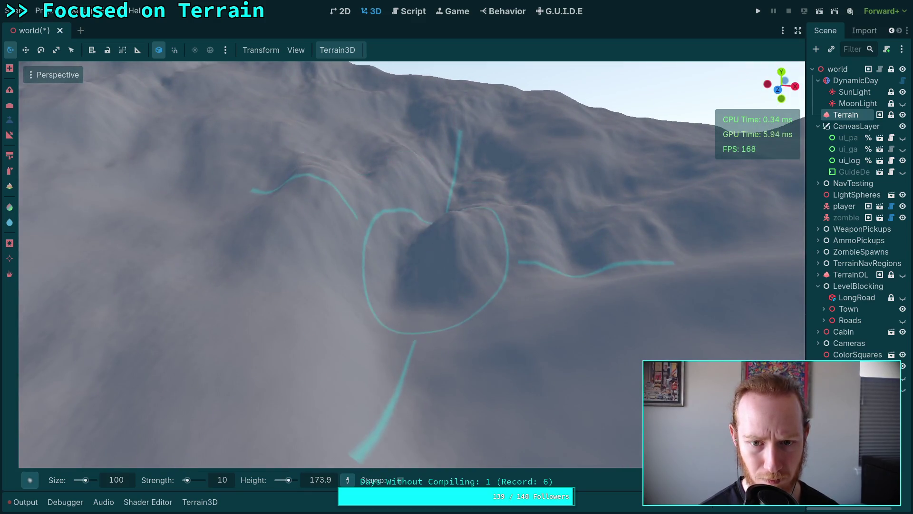
{"action": "scroll", "coordinate": [442, 226], "scroll_direction": "up", "scroll_amount": 3}
{"action": "mouse_move", "coordinate": [447, 188]}
{"action": "left_mouse_down"}
{"action": "mouse_move", "coordinate": [428, 235]}
{"action": "mouse_move", "coordinate": [428, 298]}
{"action": "mouse_move", "coordinate": [401, 194]}
{"action": "mouse_move", "coordinate": [386, 243]}
{"action": "mouse_move", "coordinate": [386, 323]}
{"action": "mouse_move", "coordinate": [376, 286]}
{"action": "mouse_move", "coordinate": [352, 271]}
{"action": "mouse_move", "coordinate": [347, 285]}
{"action": "mouse_move", "coordinate": [429, 146]}
{"action": "left_mouse_up"}
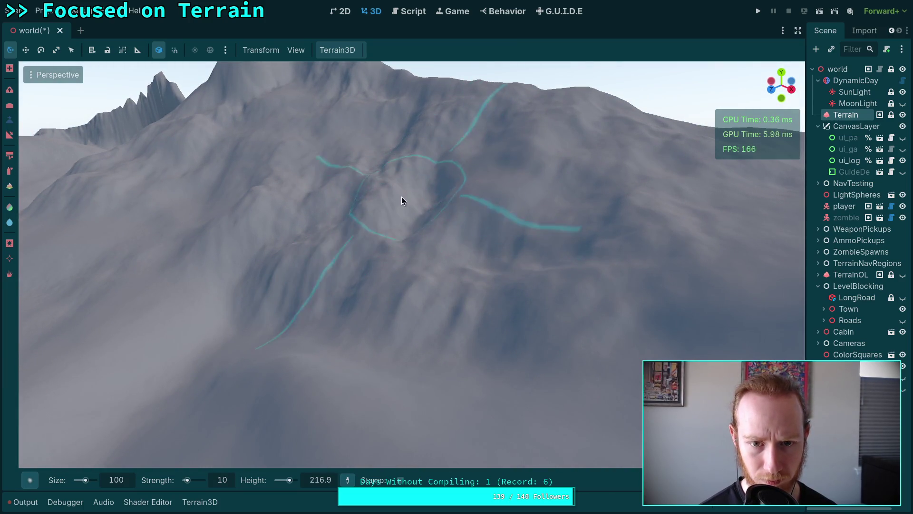
{"action": "mouse_move", "coordinate": [335, 297]}
{"action": "left_mouse_down"}
{"action": "mouse_move", "coordinate": [399, 287]}
{"action": "mouse_move", "coordinate": [481, 326]}
{"action": "mouse_move", "coordinate": [369, 330]}
{"action": "left_mouse_up"}
{"action": "key", "text": "s"}
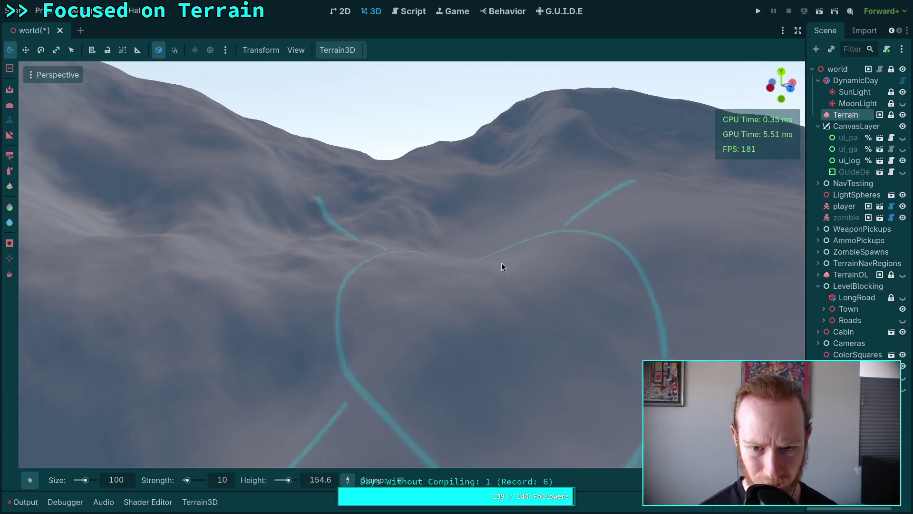
Raise a long, steep ridge on the slope below the peak near the town, reaching brush height 216.2
{"action": "mouse_move", "coordinate": [502, 263]}
{"action": "left_mouse_down"}
{"action": "mouse_move", "coordinate": [243, 294]}
{"action": "mouse_move", "coordinate": [314, 253]}
{"action": "left_mouse_up"}
{"action": "mouse_move", "coordinate": [366, 236]}
{"action": "left_mouse_down"}
{"action": "mouse_move", "coordinate": [367, 274]}
{"action": "mouse_move", "coordinate": [540, 316]}
{"action": "mouse_move", "coordinate": [473, 308]}
{"action": "mouse_move", "coordinate": [513, 278]}
{"action": "mouse_move", "coordinate": [471, 246]}
{"action": "mouse_move", "coordinate": [288, 339]}
{"action": "mouse_move", "coordinate": [373, 360]}
{"action": "mouse_move", "coordinate": [498, 321]}
{"action": "mouse_move", "coordinate": [531, 284]}
{"action": "mouse_move", "coordinate": [382, 301]}
{"action": "mouse_move", "coordinate": [303, 290]}
{"action": "mouse_move", "coordinate": [246, 257]}
{"action": "mouse_move", "coordinate": [202, 272]}
{"action": "mouse_move", "coordinate": [231, 377]}
{"action": "mouse_move", "coordinate": [316, 376]}
{"action": "left_mouse_up"}
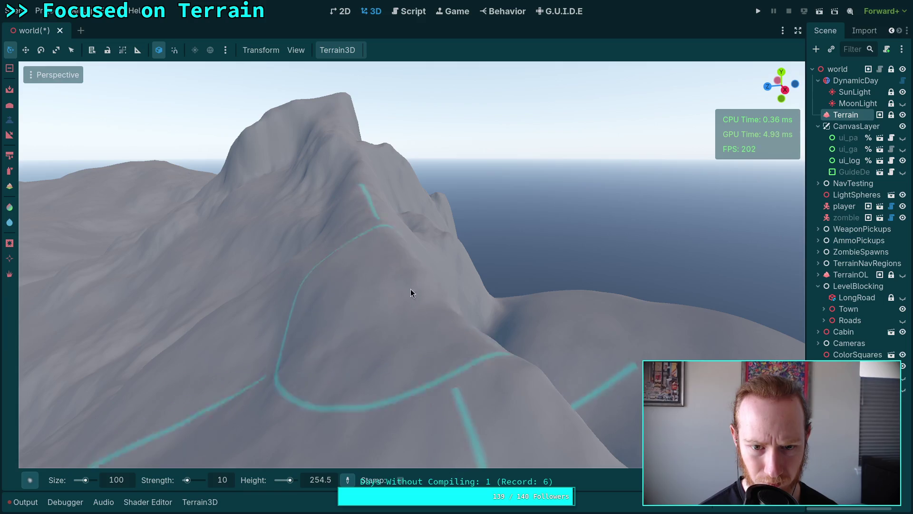
{"action": "left_click_drag", "start_coordinate": [277, 315], "coordinate": [277, 315]}
{"action": "left_click_drag", "start_coordinate": [403, 267], "coordinate": [403, 267]}
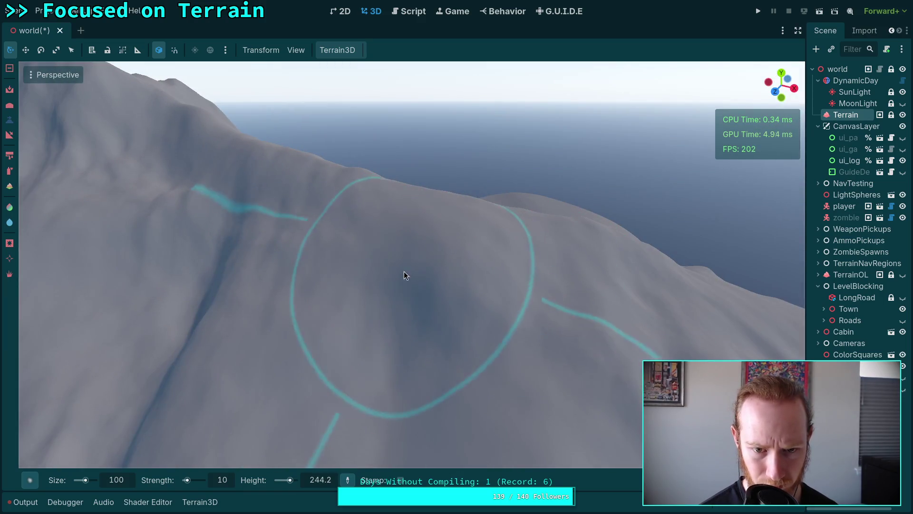
{"action": "left_click_drag", "start_coordinate": [614, 309], "coordinate": [614, 309]}
{"action": "left_click_drag", "start_coordinate": [489, 251], "coordinate": [489, 252]}
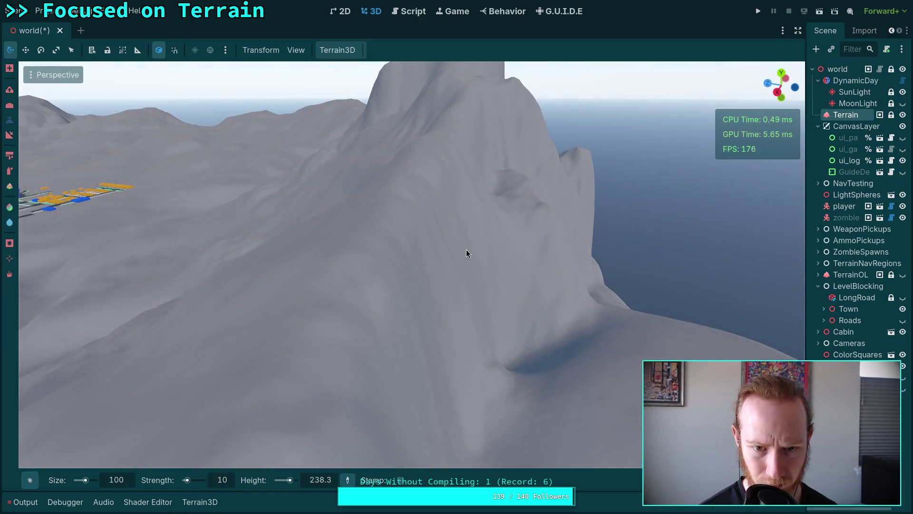
{"action": "mouse_move", "coordinate": [386, 288]}
{"action": "left_mouse_down"}
{"action": "mouse_move", "coordinate": [373, 207]}
{"action": "mouse_move", "coordinate": [397, 226]}
{"action": "mouse_move", "coordinate": [499, 223]}
{"action": "left_mouse_up"}
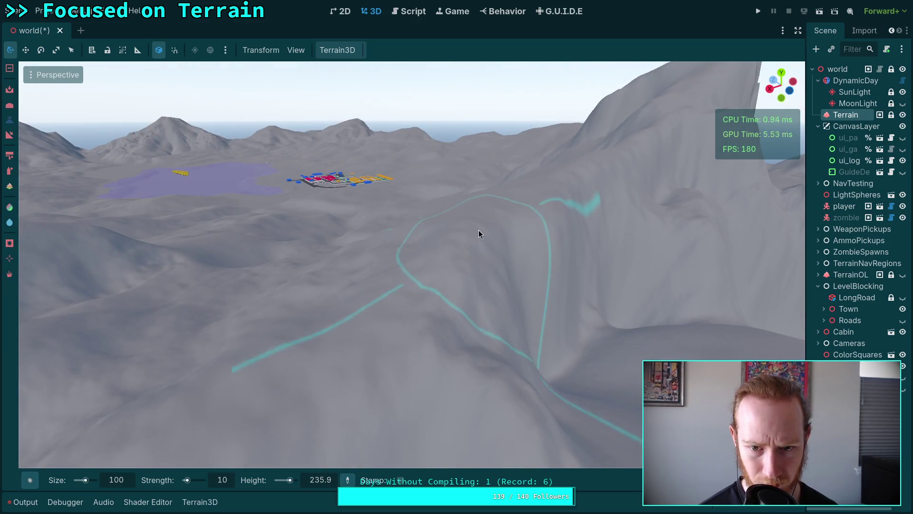
{"action": "mouse_move", "coordinate": [536, 312]}
{"action": "left_mouse_down"}
{"action": "mouse_move", "coordinate": [536, 275]}
{"action": "mouse_move", "coordinate": [509, 211]}
{"action": "mouse_move", "coordinate": [481, 331]}
{"action": "mouse_move", "coordinate": [534, 336]}
{"action": "mouse_move", "coordinate": [397, 236]}
{"action": "left_mouse_up"}
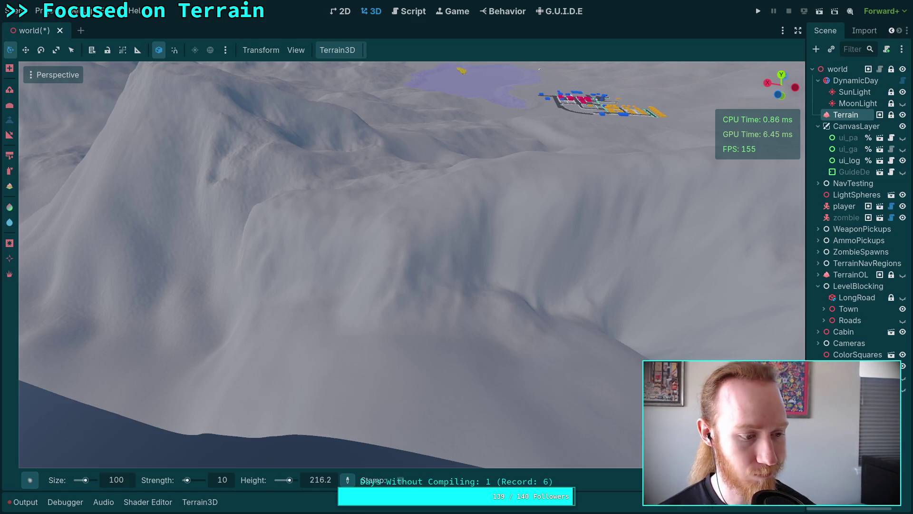
Work along the seaside cliff wall, heightening it between views of the town and mountains
{"action": "left_click_drag", "start_coordinate": [424, 275], "coordinate": [424, 268]}
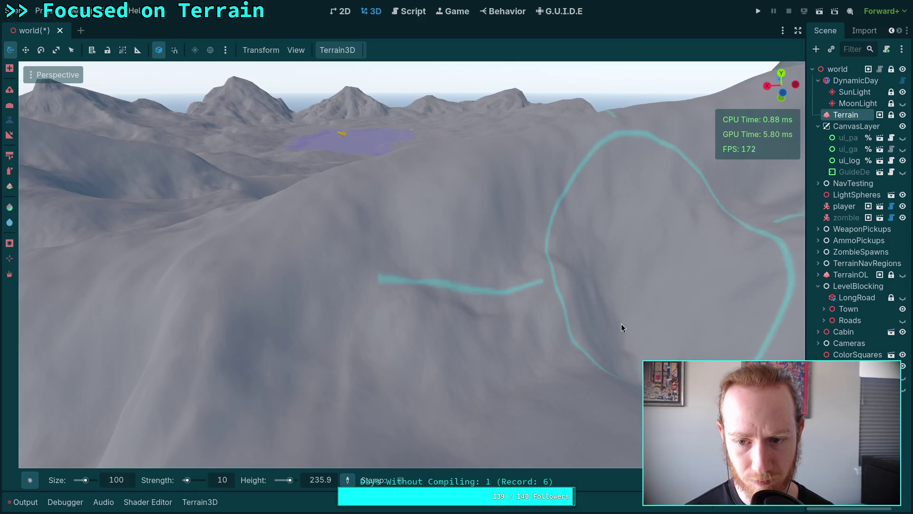
{"action": "left_click_drag", "start_coordinate": [621, 326], "coordinate": [561, 316]}
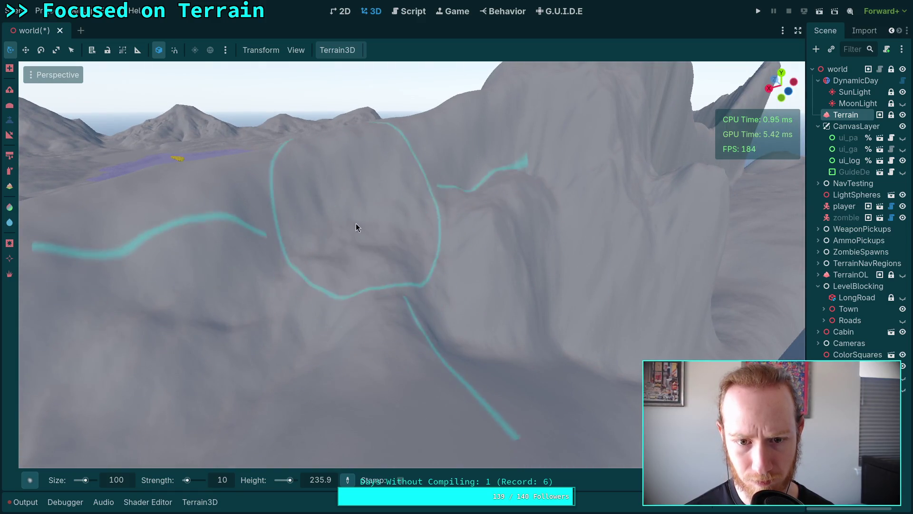
{"action": "scroll", "coordinate": [326, 230], "scroll_direction": "up", "scroll_amount": 3}
{"action": "left_click_drag", "start_coordinate": [480, 238], "coordinate": [464, 230]}
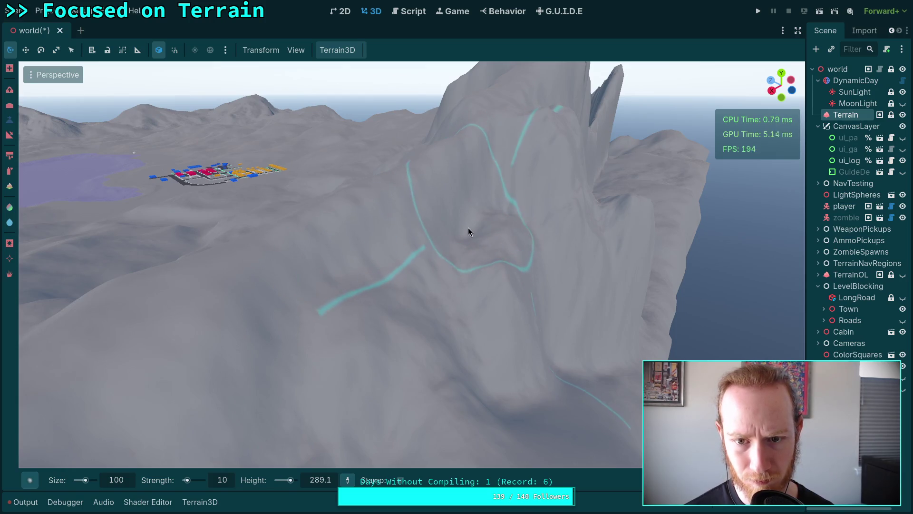
{"action": "left_click_drag", "start_coordinate": [462, 231], "coordinate": [439, 239]}
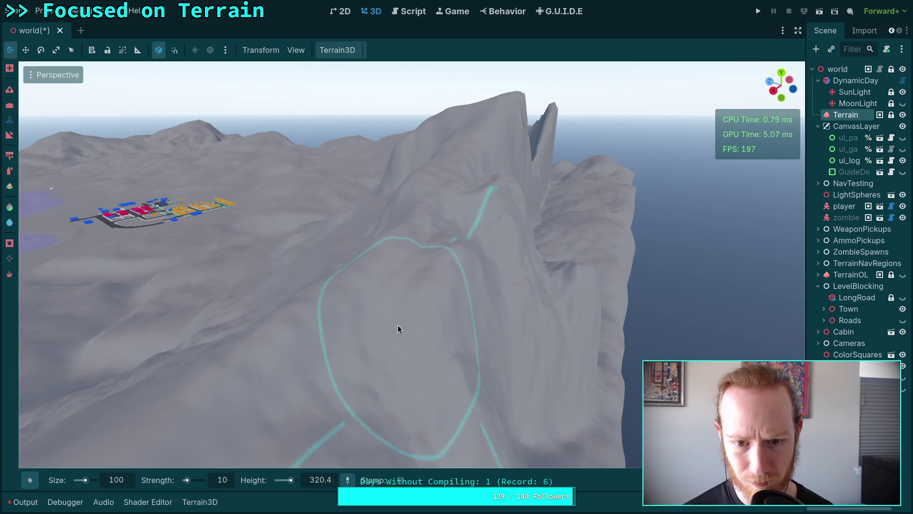
{"action": "left_click_drag", "start_coordinate": [323, 375], "coordinate": [350, 331]}
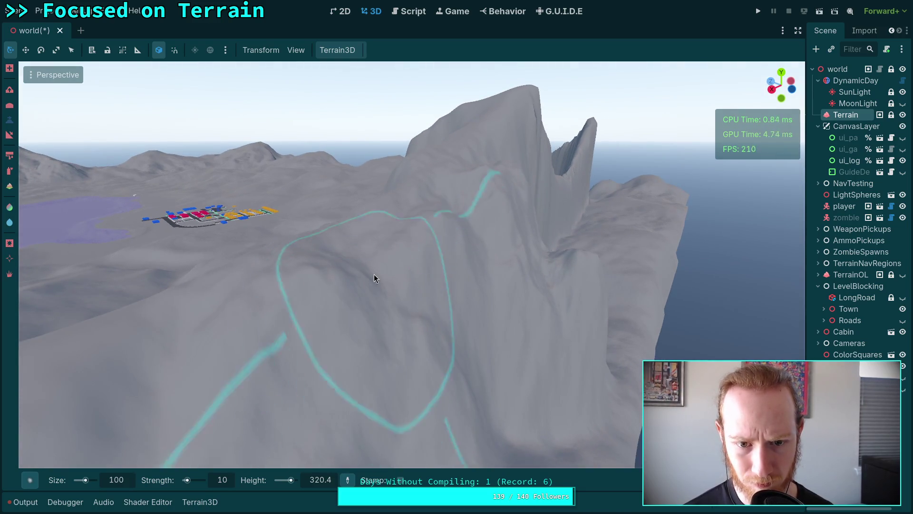
{"action": "mouse_move", "coordinate": [403, 296]}
{"action": "left_mouse_down"}
{"action": "mouse_move", "coordinate": [455, 368]}
{"action": "mouse_move", "coordinate": [444, 314]}
{"action": "left_mouse_up"}
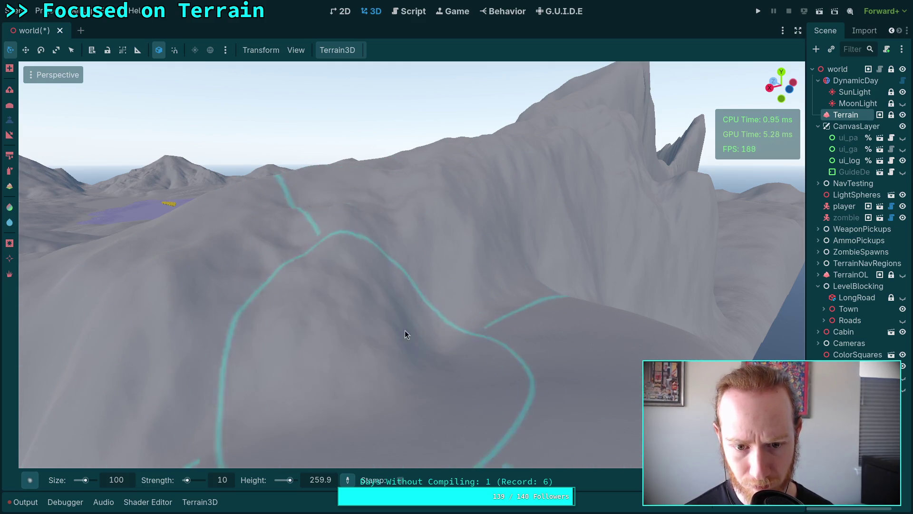
Carve rugged gullies below the cyan loop, moving toward the snowy seaside peak, reaching brush height 197.1
{"action": "scroll", "coordinate": [464, 298], "scroll_direction": "up", "scroll_amount": 3}
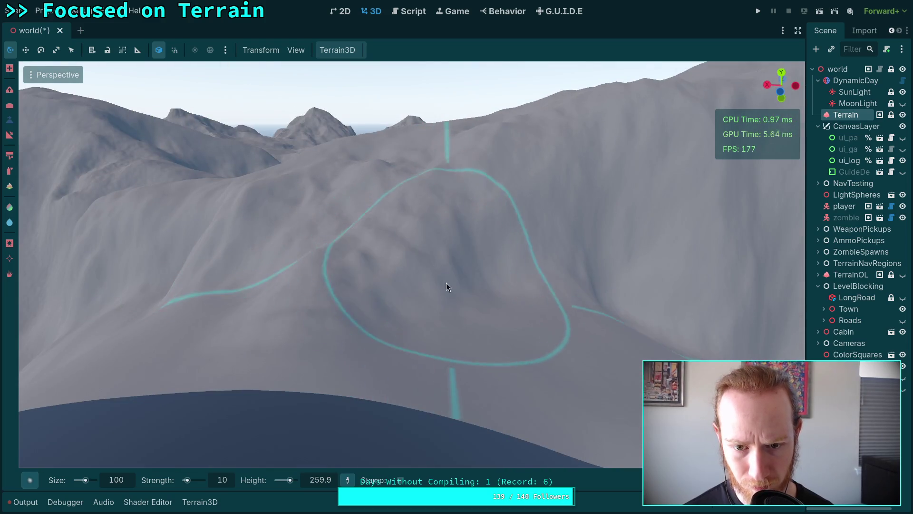
{"action": "scroll", "coordinate": [371, 337], "scroll_direction": "down", "scroll_amount": 5}
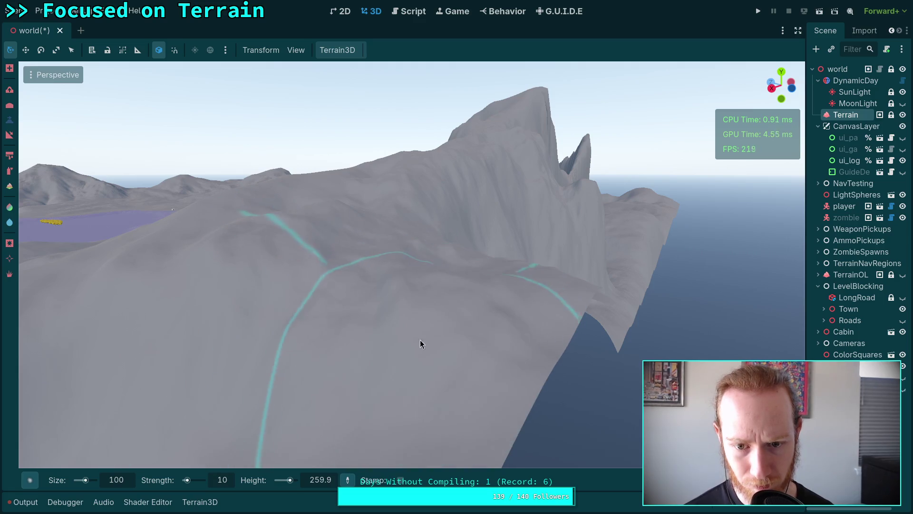
{"action": "scroll", "coordinate": [500, 255], "scroll_direction": "down", "scroll_amount": 3}
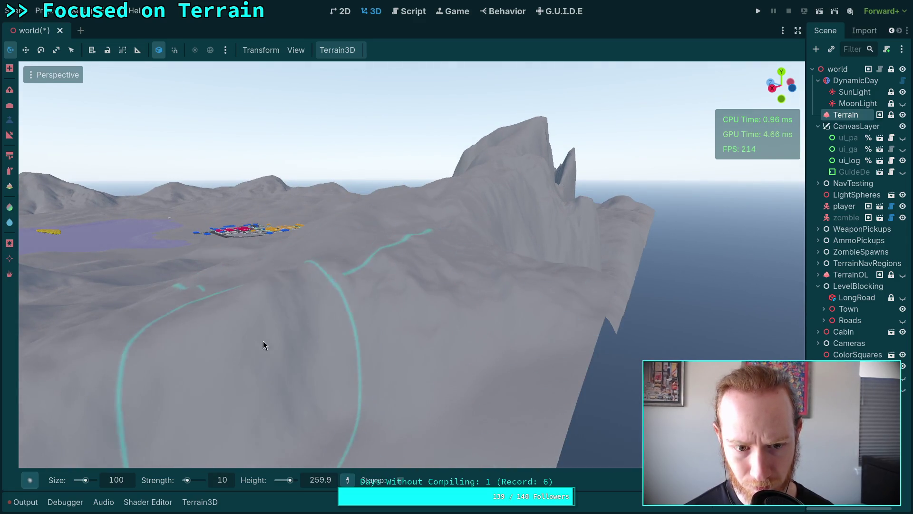
{"action": "scroll", "coordinate": [347, 324], "scroll_direction": "up", "scroll_amount": 4}
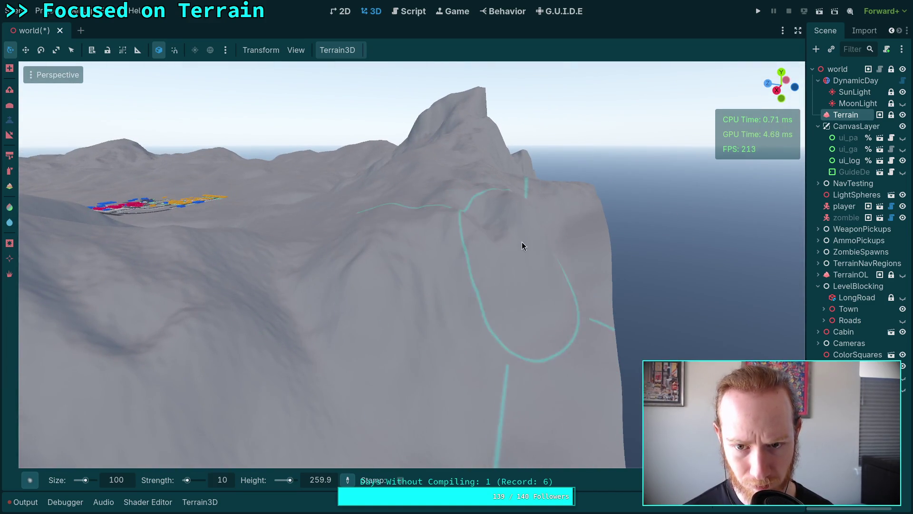
{"action": "mouse_move", "coordinate": [497, 234]}
{"action": "left_mouse_down"}
{"action": "mouse_move", "coordinate": [516, 229]}
{"action": "mouse_move", "coordinate": [494, 286]}
{"action": "left_mouse_up"}
{"action": "mouse_move", "coordinate": [398, 353]}
{"action": "left_mouse_down"}
{"action": "mouse_move", "coordinate": [324, 247]}
{"action": "mouse_move", "coordinate": [485, 343]}
{"action": "mouse_move", "coordinate": [390, 402]}
{"action": "mouse_move", "coordinate": [393, 410]}
{"action": "mouse_move", "coordinate": [428, 393]}
{"action": "mouse_move", "coordinate": [340, 364]}
{"action": "mouse_move", "coordinate": [283, 315]}
{"action": "mouse_move", "coordinate": [299, 300]}
{"action": "mouse_move", "coordinate": [303, 269]}
{"action": "left_mouse_up"}
{"action": "mouse_move", "coordinate": [473, 320]}
{"action": "left_mouse_down"}
{"action": "mouse_move", "coordinate": [466, 305]}
{"action": "mouse_move", "coordinate": [523, 262]}
{"action": "left_mouse_up"}
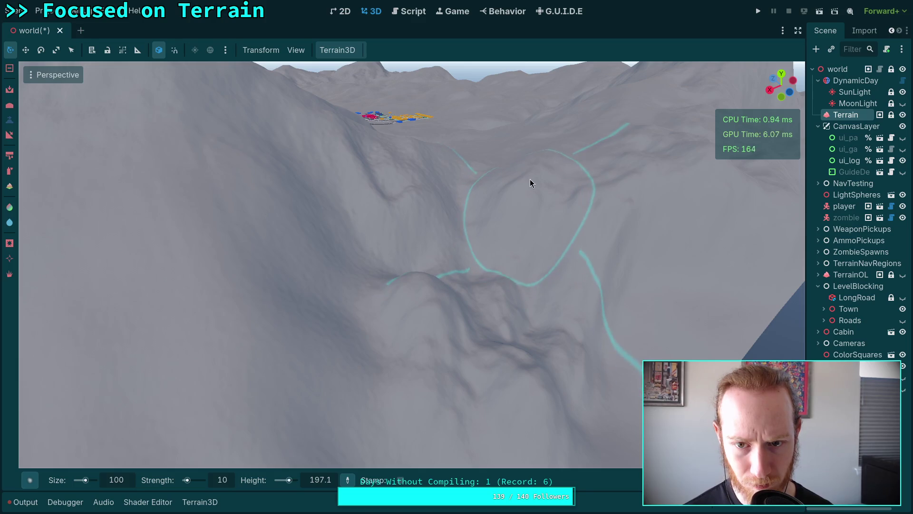
Sculpt new ridges into the slope along the cliff edge
{"action": "mouse_move", "coordinate": [453, 268]}
{"action": "left_mouse_down"}
{"action": "mouse_move", "coordinate": [489, 305]}
{"action": "mouse_move", "coordinate": [543, 280]}
{"action": "mouse_move", "coordinate": [536, 310]}
{"action": "mouse_move", "coordinate": [584, 350]}
{"action": "mouse_move", "coordinate": [425, 329]}
{"action": "left_mouse_up"}
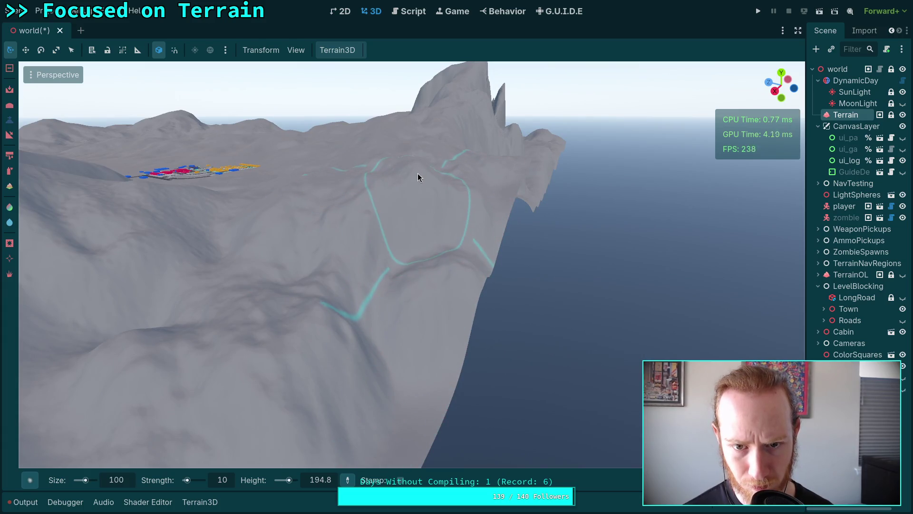
{"action": "mouse_move", "coordinate": [484, 253]}
{"action": "left_mouse_down"}
{"action": "mouse_move", "coordinate": [386, 316]}
{"action": "mouse_move", "coordinate": [444, 344]}
{"action": "mouse_move", "coordinate": [417, 367]}
{"action": "left_mouse_up"}
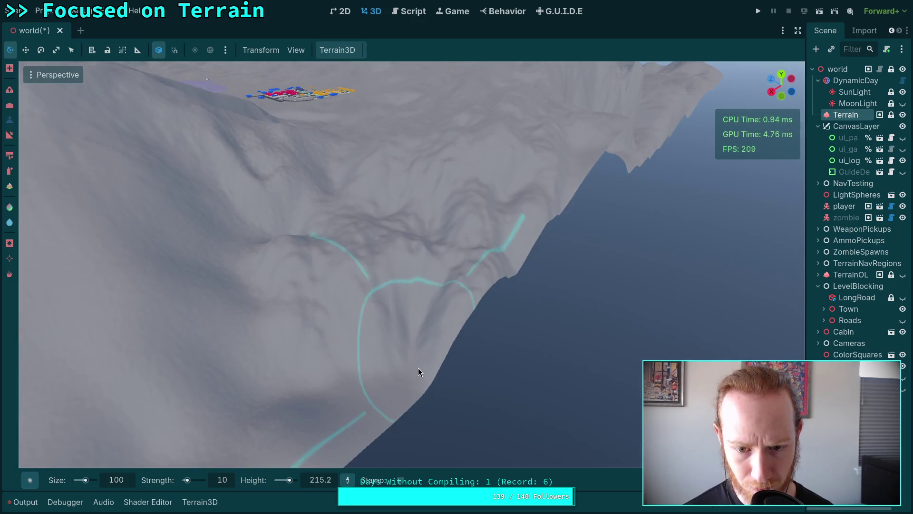
{"action": "mouse_move", "coordinate": [393, 323]}
{"action": "left_mouse_down"}
{"action": "mouse_move", "coordinate": [334, 371]}
{"action": "mouse_move", "coordinate": [280, 373]}
{"action": "mouse_move", "coordinate": [295, 408]}
{"action": "mouse_move", "coordinate": [372, 407]}
{"action": "mouse_move", "coordinate": [384, 228]}
{"action": "left_mouse_up"}
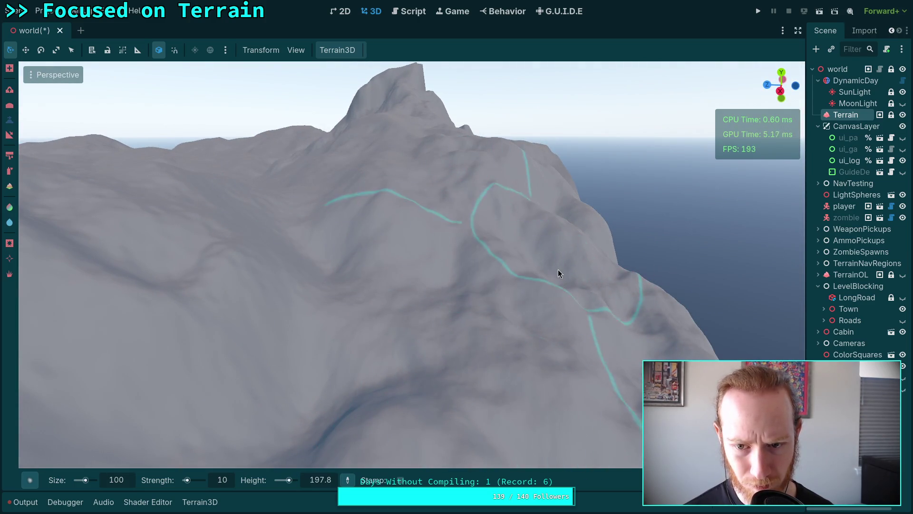
{"action": "mouse_move", "coordinate": [316, 382]}
{"action": "left_mouse_down"}
{"action": "mouse_move", "coordinate": [425, 315]}
{"action": "mouse_move", "coordinate": [367, 307]}
{"action": "left_mouse_up"}
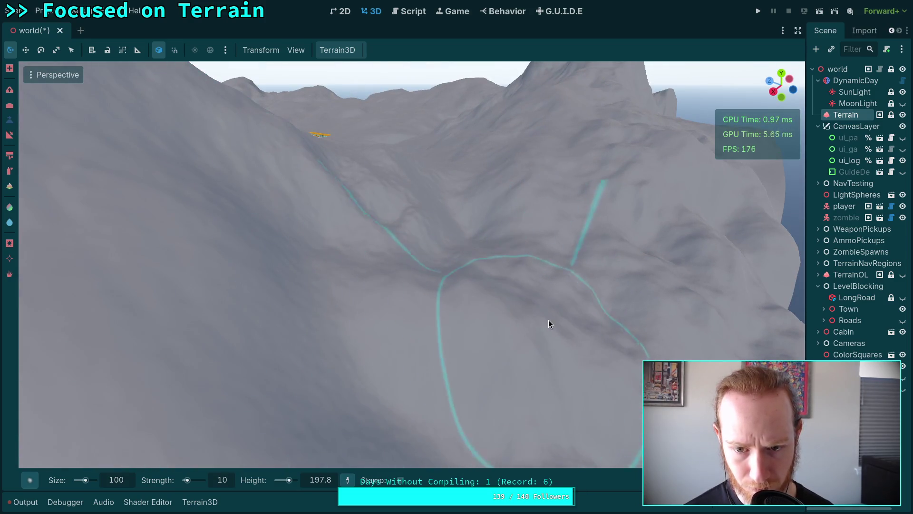
{"action": "scroll", "coordinate": [640, 288], "scroll_direction": "up", "scroll_amount": 5}
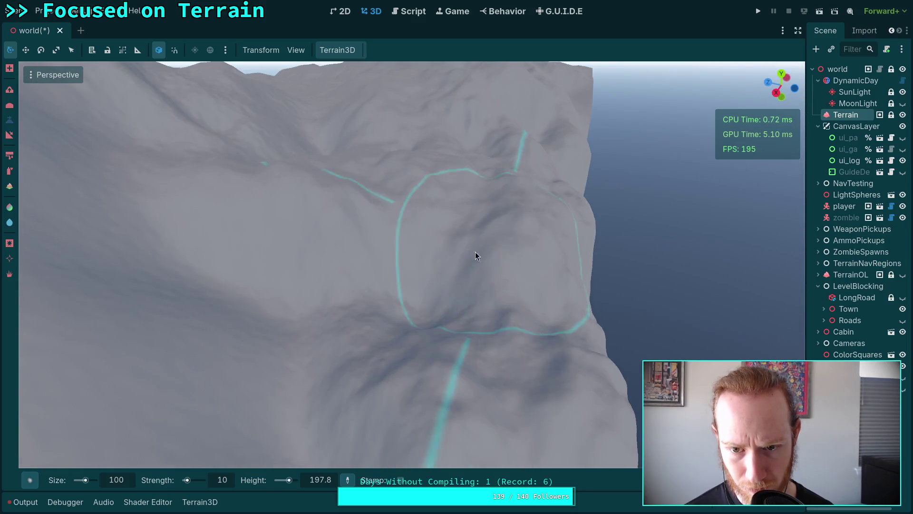
Cut a deep crease down the slope inside the cyan loop, reaching brush height 236.8, viewing the ridgeline across the lake
{"action": "left_click_drag", "start_coordinate": [543, 324], "coordinate": [421, 313]}
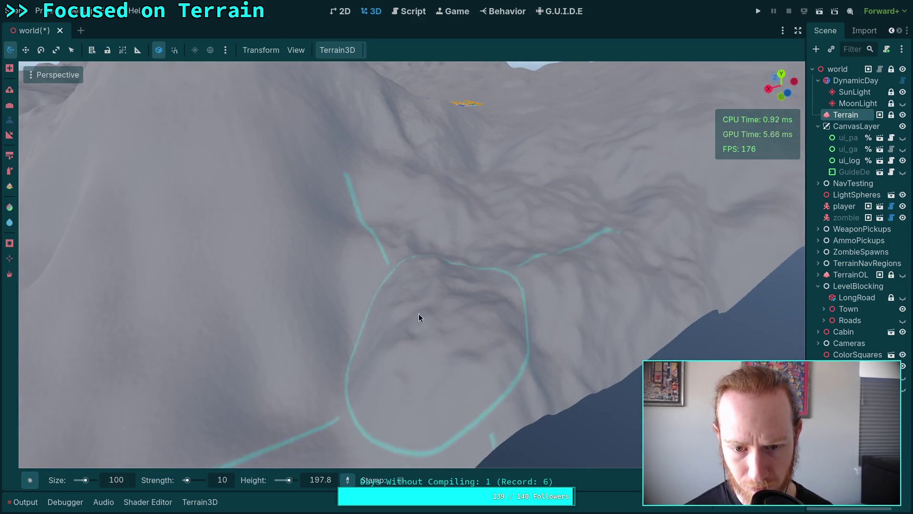
{"action": "left_click_drag", "start_coordinate": [499, 381], "coordinate": [478, 282]}
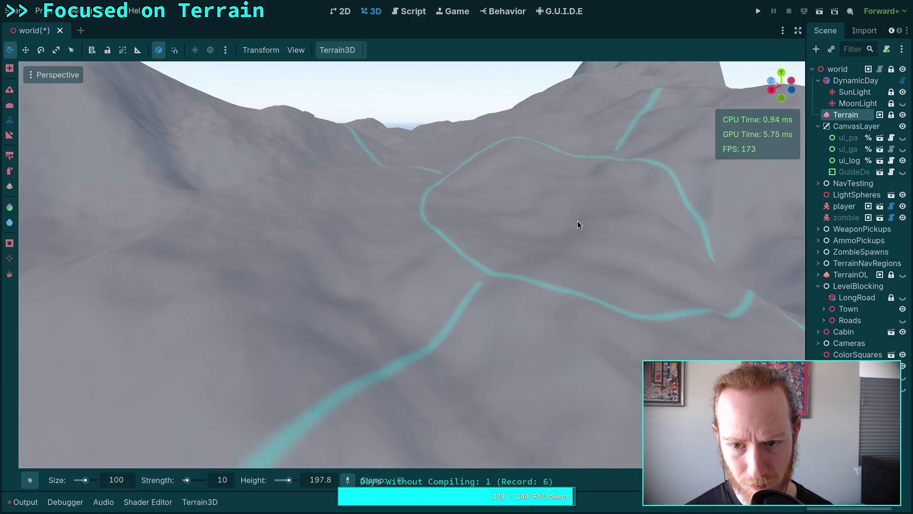
{"action": "scroll", "coordinate": [574, 219], "scroll_direction": "up", "scroll_amount": 4}
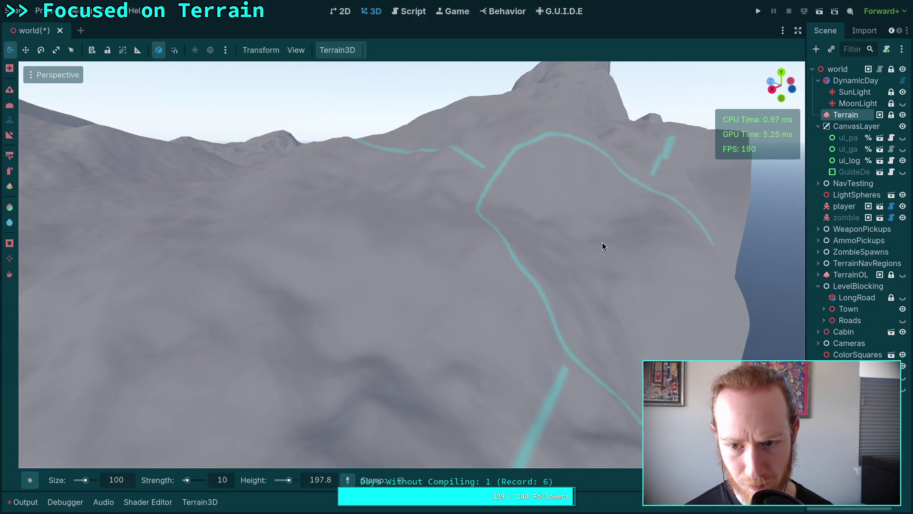
{"action": "scroll", "coordinate": [566, 238], "scroll_direction": "down", "scroll_amount": 3}
{"action": "mouse_move", "coordinate": [581, 330]}
{"action": "left_mouse_down"}
{"action": "mouse_move", "coordinate": [656, 309]}
{"action": "mouse_move", "coordinate": [541, 369]}
{"action": "mouse_move", "coordinate": [499, 292]}
{"action": "left_mouse_up"}
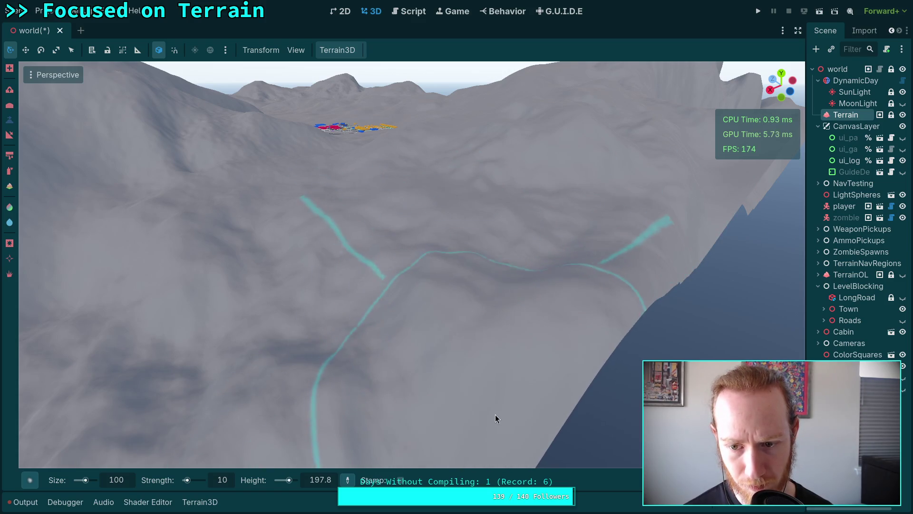
{"action": "left_click_drag", "start_coordinate": [497, 406], "coordinate": [496, 406]}
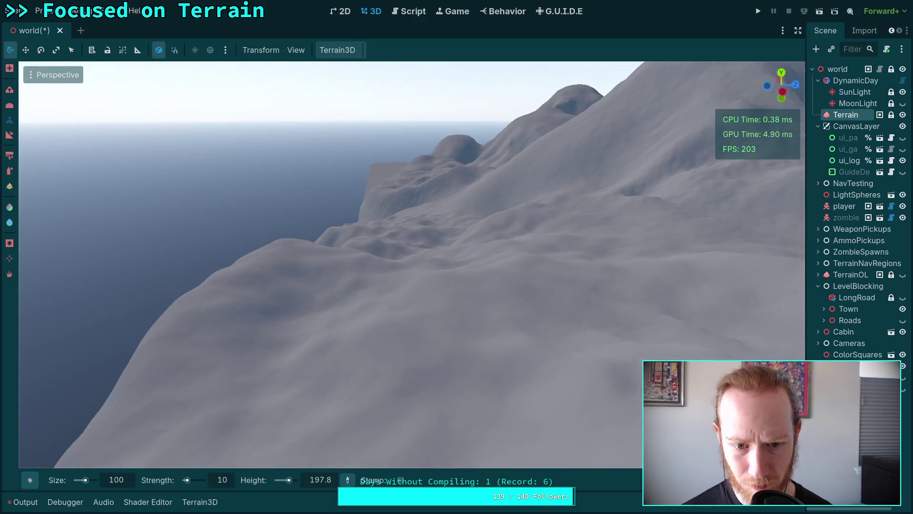
{"action": "left_click_drag", "start_coordinate": [279, 322], "coordinate": [280, 322]}
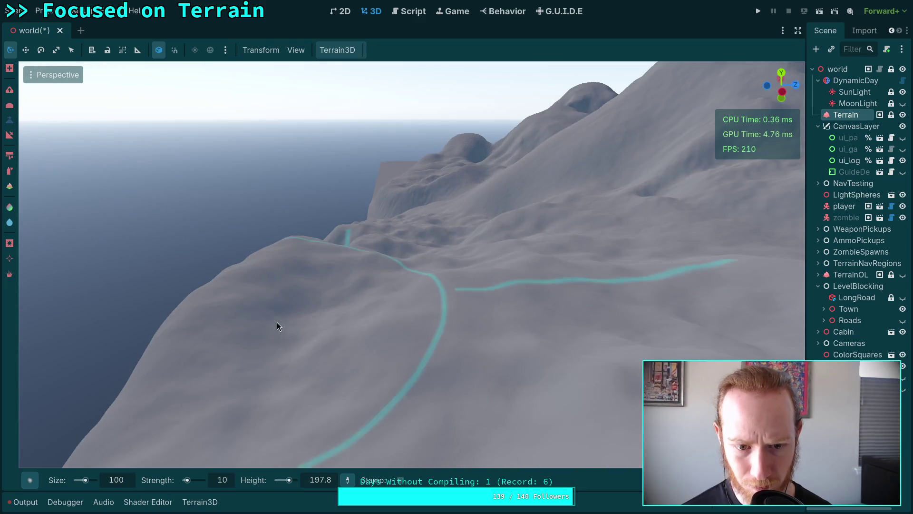
{"action": "left_click_drag", "start_coordinate": [338, 303], "coordinate": [337, 299]}
{"action": "left_click_drag", "start_coordinate": [314, 269], "coordinate": [315, 269]}
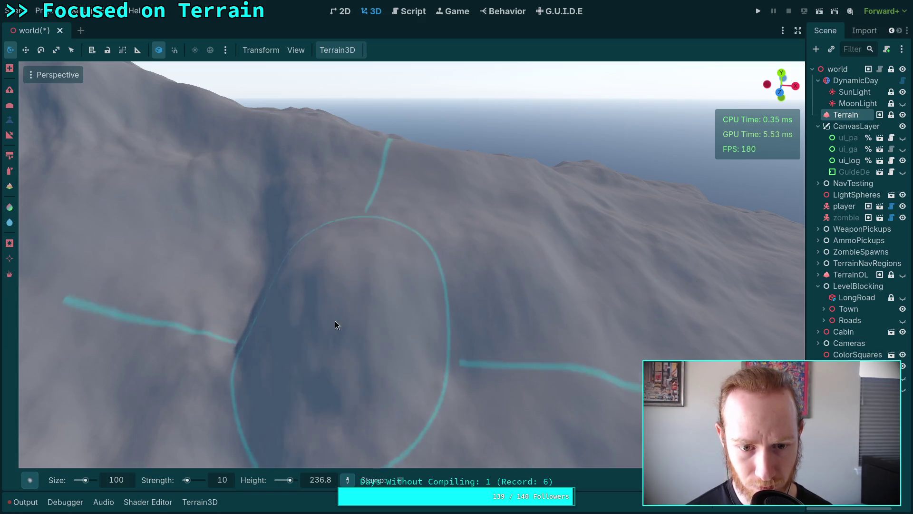
Carve a deep dark trough down the slope below the peak, then bring up the reference photo on workspace 4
{"action": "left_click_drag", "start_coordinate": [408, 268], "coordinate": [408, 267]}
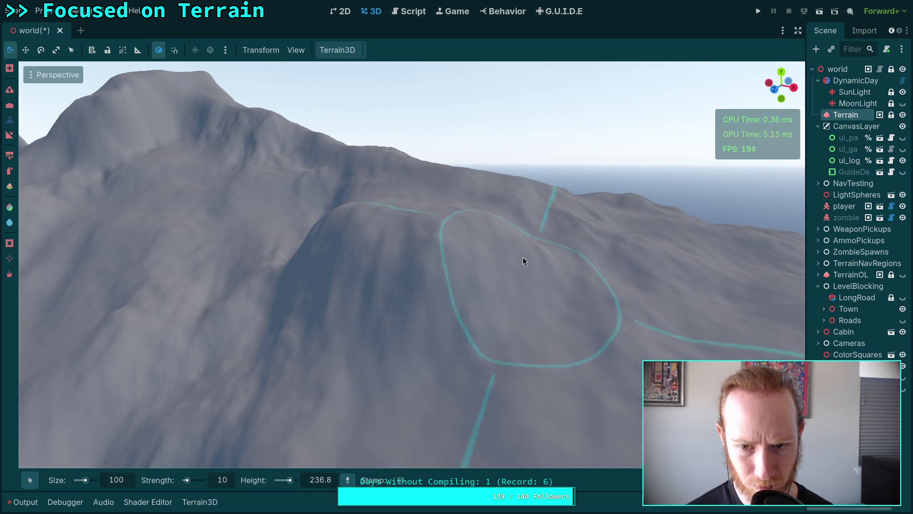
{"action": "mouse_move", "coordinate": [483, 271]}
{"action": "left_mouse_down"}
{"action": "mouse_move", "coordinate": [402, 249]}
{"action": "mouse_move", "coordinate": [373, 267]}
{"action": "mouse_move", "coordinate": [386, 231]}
{"action": "mouse_move", "coordinate": [370, 294]}
{"action": "mouse_move", "coordinate": [456, 339]}
{"action": "mouse_move", "coordinate": [458, 314]}
{"action": "mouse_move", "coordinate": [363, 265]}
{"action": "left_mouse_up"}
{"action": "mouse_move", "coordinate": [336, 235]}
{"action": "left_mouse_down"}
{"action": "mouse_move", "coordinate": [326, 278]}
{"action": "mouse_move", "coordinate": [444, 294]}
{"action": "mouse_move", "coordinate": [486, 280]}
{"action": "mouse_move", "coordinate": [457, 266]}
{"action": "mouse_move", "coordinate": [421, 218]}
{"action": "mouse_move", "coordinate": [357, 196]}
{"action": "mouse_move", "coordinate": [427, 244]}
{"action": "mouse_move", "coordinate": [311, 301]}
{"action": "mouse_move", "coordinate": [301, 331]}
{"action": "mouse_move", "coordinate": [354, 321]}
{"action": "mouse_move", "coordinate": [400, 349]}
{"action": "mouse_move", "coordinate": [418, 304]}
{"action": "mouse_move", "coordinate": [529, 284]}
{"action": "mouse_move", "coordinate": [581, 253]}
{"action": "mouse_move", "coordinate": [577, 342]}
{"action": "left_mouse_up"}
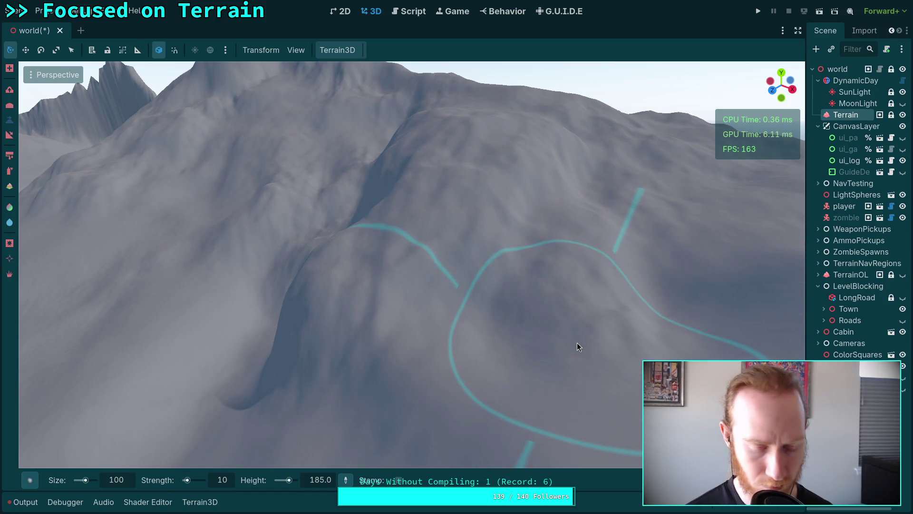
{"action": "key", "text": "super+4"}
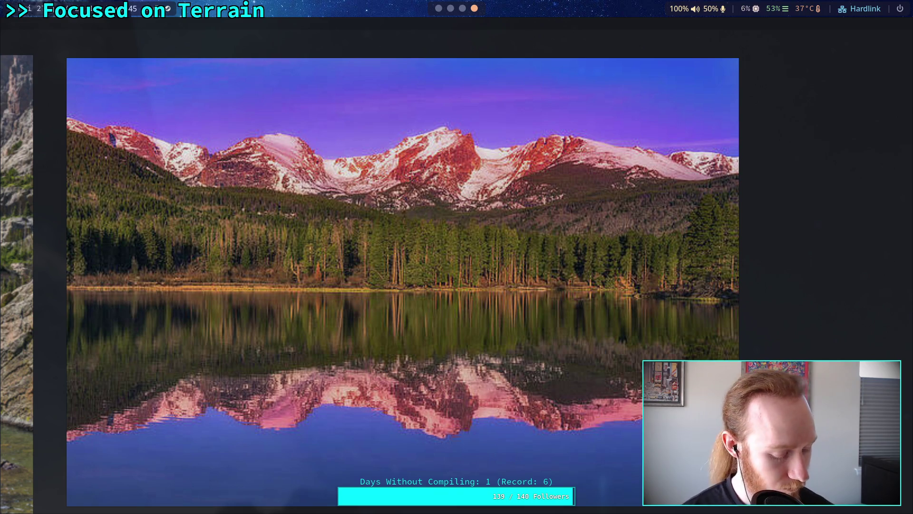
Return from the reference photo to the Godot terrain editor on workspace 1
{"action": "key", "text": "super+1"}
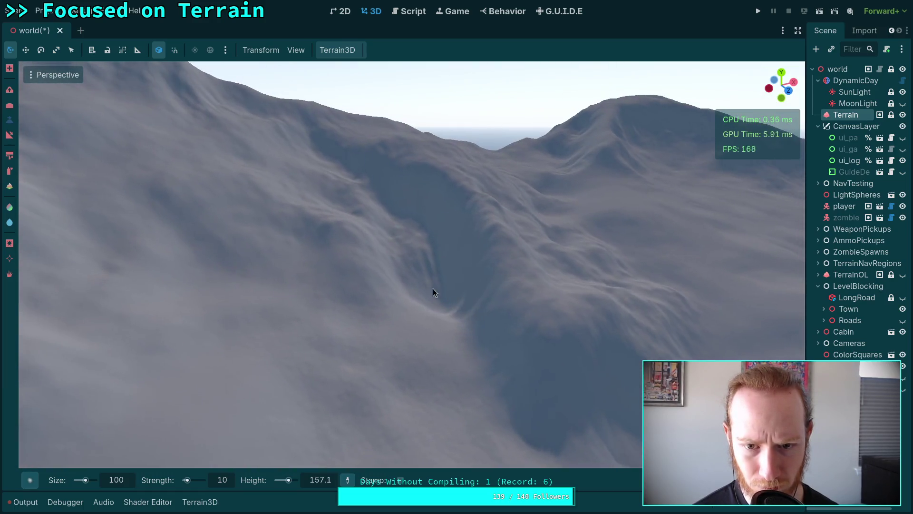
Sink the foreground terrain into a pit and sculpt the rim around it
{"action": "mouse_move", "coordinate": [538, 283]}
{"action": "left_mouse_down"}
{"action": "mouse_move", "coordinate": [533, 313]}
{"action": "mouse_move", "coordinate": [496, 315]}
{"action": "mouse_move", "coordinate": [513, 315]}
{"action": "mouse_move", "coordinate": [510, 328]}
{"action": "left_mouse_up"}
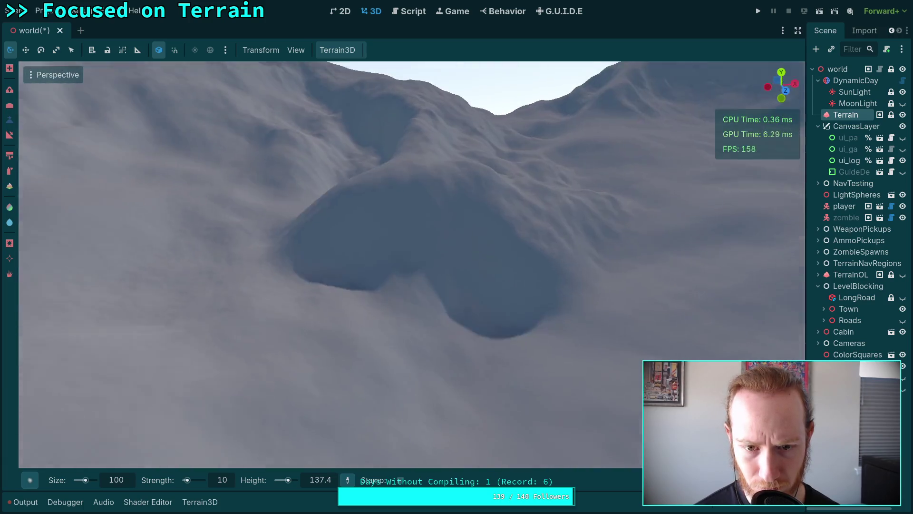
{"action": "mouse_move", "coordinate": [405, 193]}
{"action": "left_mouse_down"}
{"action": "mouse_move", "coordinate": [406, 236]}
{"action": "mouse_move", "coordinate": [452, 197]}
{"action": "mouse_move", "coordinate": [507, 223]}
{"action": "mouse_move", "coordinate": [558, 271]}
{"action": "mouse_move", "coordinate": [449, 296]}
{"action": "mouse_move", "coordinate": [377, 245]}
{"action": "mouse_move", "coordinate": [328, 258]}
{"action": "mouse_move", "coordinate": [528, 297]}
{"action": "mouse_move", "coordinate": [563, 292]}
{"action": "mouse_move", "coordinate": [426, 240]}
{"action": "mouse_move", "coordinate": [411, 301]}
{"action": "mouse_move", "coordinate": [370, 337]}
{"action": "mouse_move", "coordinate": [593, 316]}
{"action": "mouse_move", "coordinate": [581, 222]}
{"action": "left_mouse_up"}
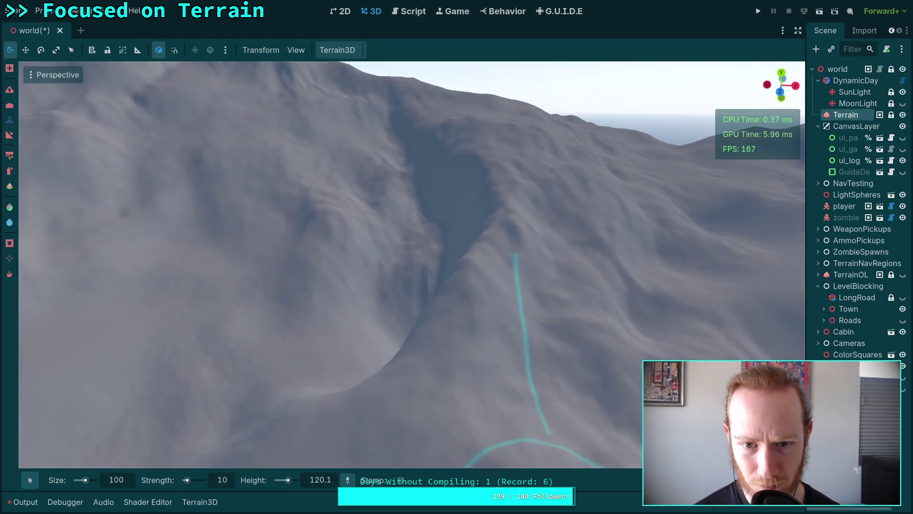
{"action": "key", "text": "w"}
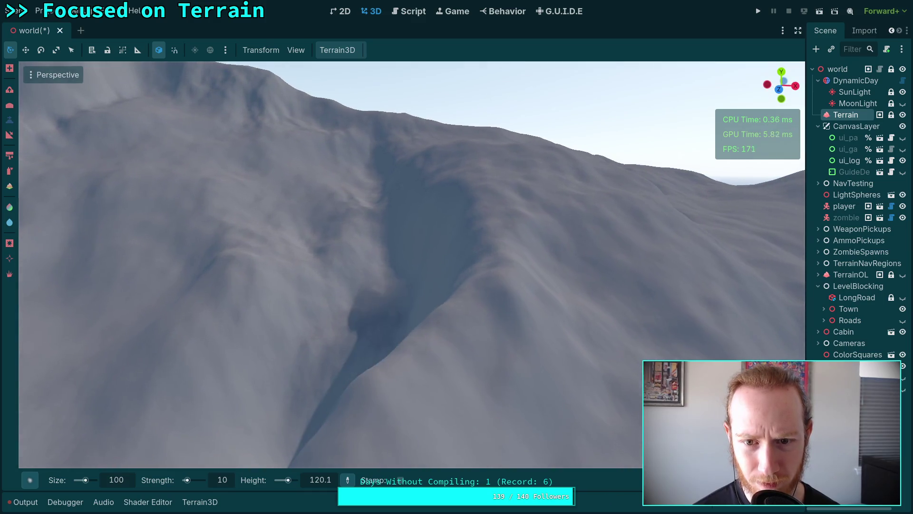
{"action": "key", "text": "w"}
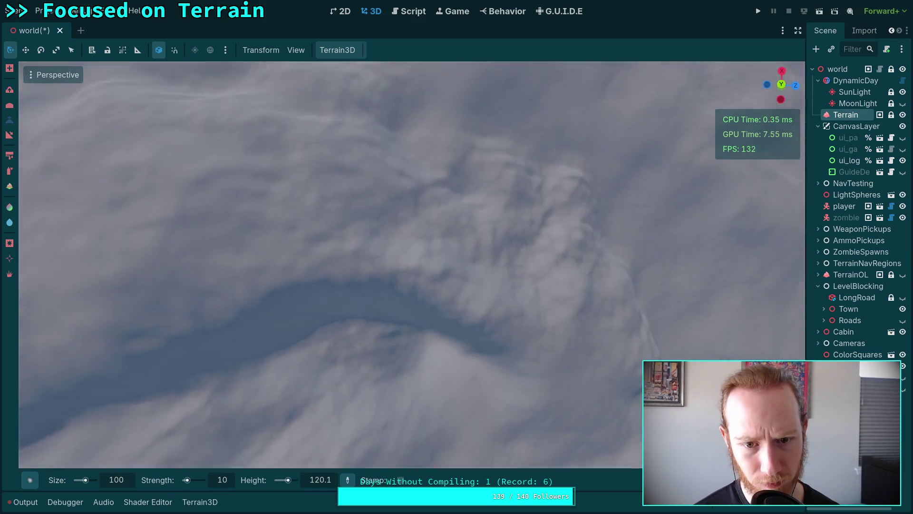
{"action": "key", "text": "w"}
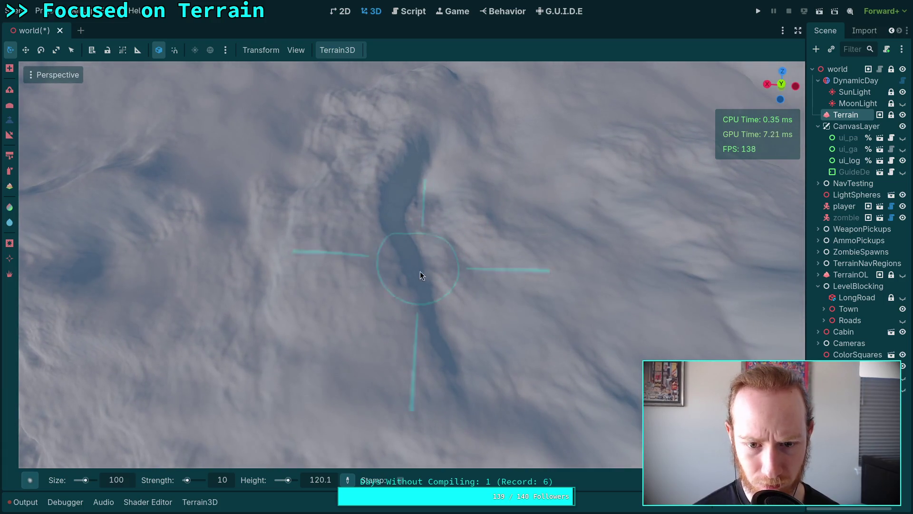
Sample ravine heights and even out the ground along the ravine's upper end, reaching brush height 179.9
{"action": "left_click", "coordinate": [388, 275], "text": "ctrl"}
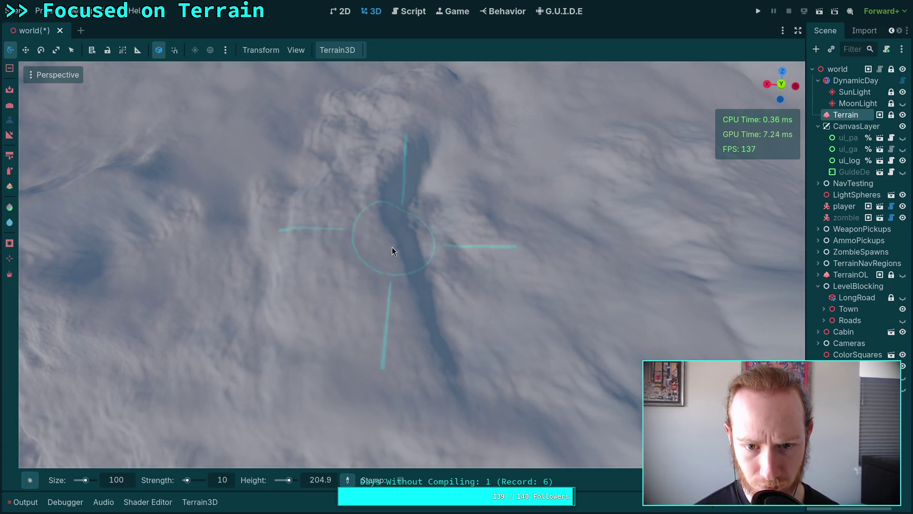
{"action": "left_click", "coordinate": [398, 308], "text": "ctrl"}
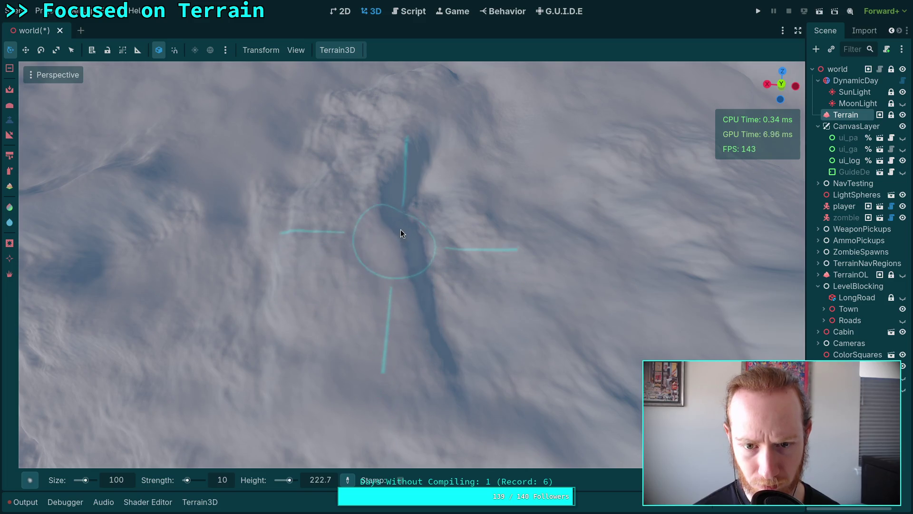
{"action": "left_click", "coordinate": [396, 241], "text": "ctrl"}
{"action": "mouse_move", "coordinate": [396, 242]}
{"action": "left_mouse_down"}
{"action": "mouse_move", "coordinate": [408, 215]}
{"action": "mouse_move", "coordinate": [443, 182]}
{"action": "mouse_move", "coordinate": [437, 81]}
{"action": "left_mouse_up"}
{"action": "left_click_drag", "start_coordinate": [475, 180], "coordinate": [540, 185]}
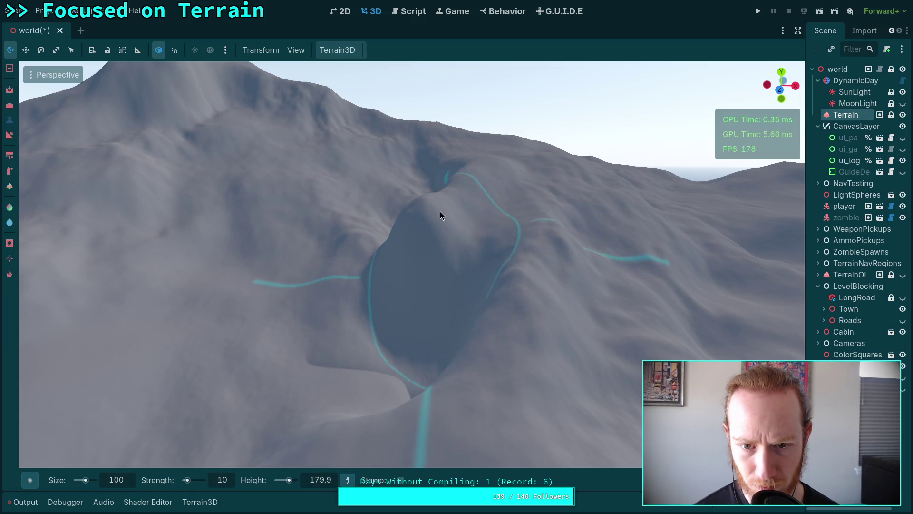
Enlarge the flattened pit into a wider oval and raise the nearby valley floor, reaching brush height 103.8
{"action": "mouse_move", "coordinate": [423, 320]}
{"action": "left_mouse_down"}
{"action": "mouse_move", "coordinate": [410, 234]}
{"action": "mouse_move", "coordinate": [434, 274]}
{"action": "left_mouse_up"}
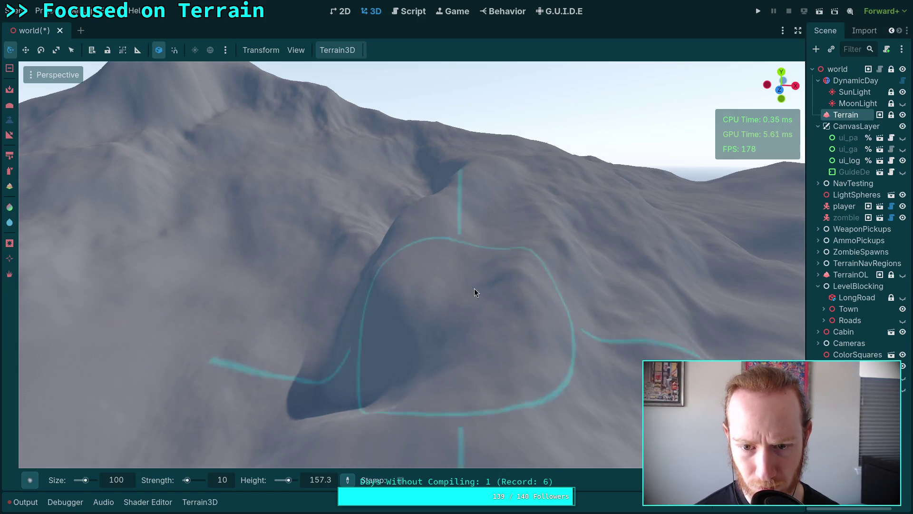
{"action": "scroll", "coordinate": [523, 265], "scroll_direction": "up", "scroll_amount": 2}
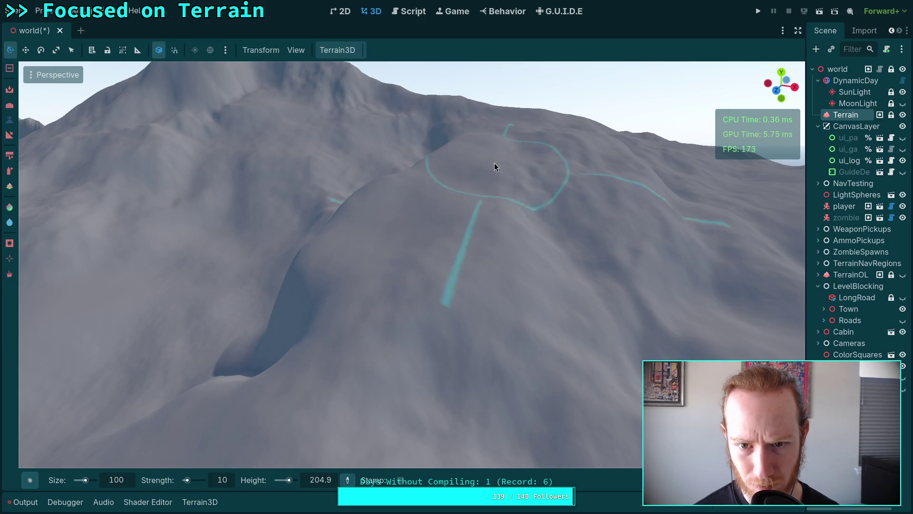
{"action": "scroll", "coordinate": [495, 162], "scroll_direction": "up", "scroll_amount": 4}
{"action": "scroll", "coordinate": [420, 213], "scroll_direction": "down", "scroll_amount": 3}
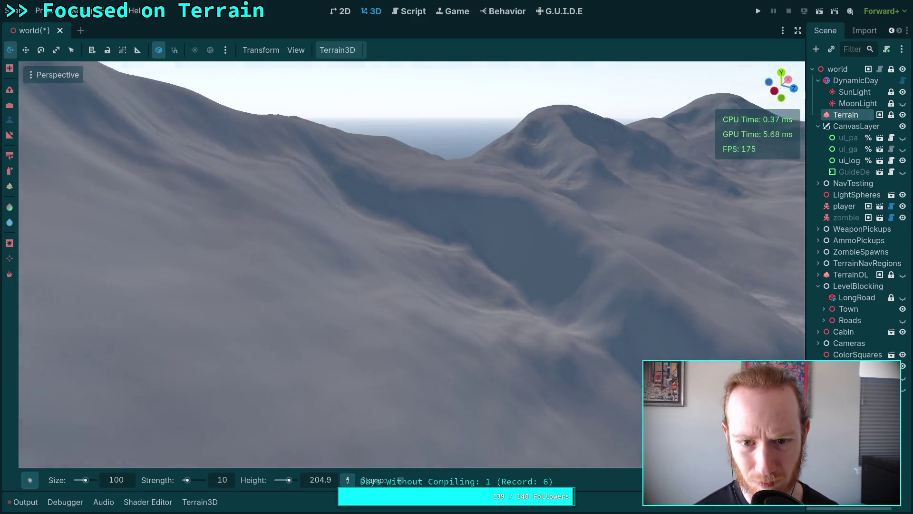
{"action": "scroll", "coordinate": [445, 212], "scroll_direction": "up", "scroll_amount": 2}
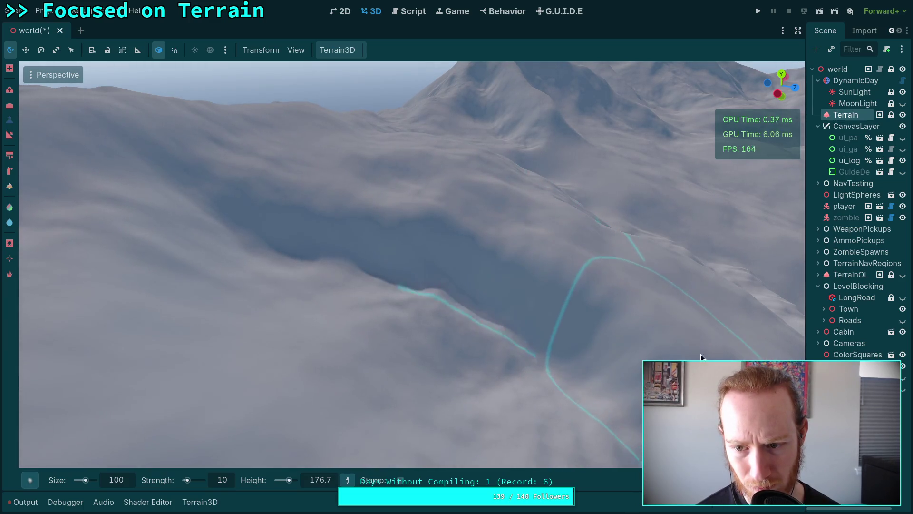
{"action": "scroll", "coordinate": [523, 343], "scroll_direction": "up", "scroll_amount": 3}
{"action": "mouse_move", "coordinate": [500, 354]}
{"action": "left_mouse_down"}
{"action": "mouse_move", "coordinate": [434, 188]}
{"action": "mouse_move", "coordinate": [498, 234]}
{"action": "mouse_move", "coordinate": [432, 191]}
{"action": "mouse_move", "coordinate": [473, 251]}
{"action": "left_mouse_up"}
{"action": "scroll", "coordinate": [450, 266], "scroll_direction": "up", "scroll_amount": 3}
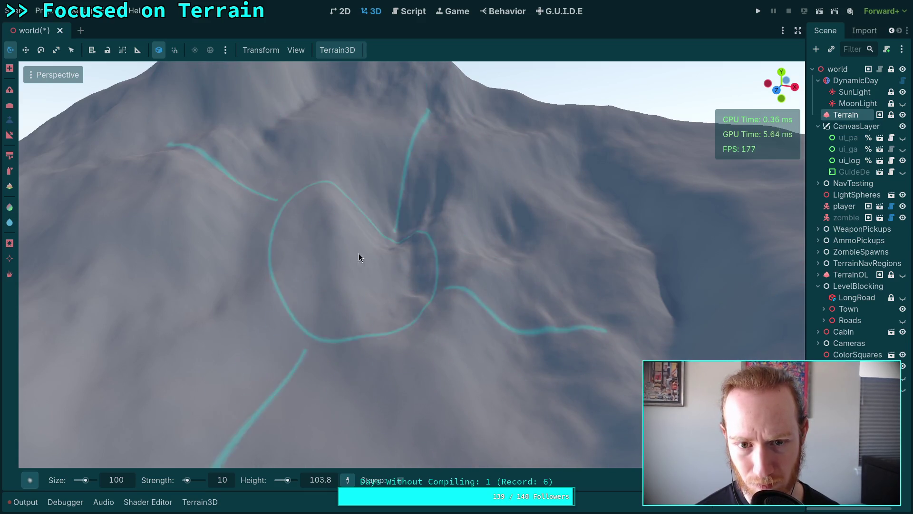
Sample target heights repeatedly across the slope, peak and summit with Ctrl-clicks
{"action": "left_click", "coordinate": [383, 232], "text": "ctrl"}
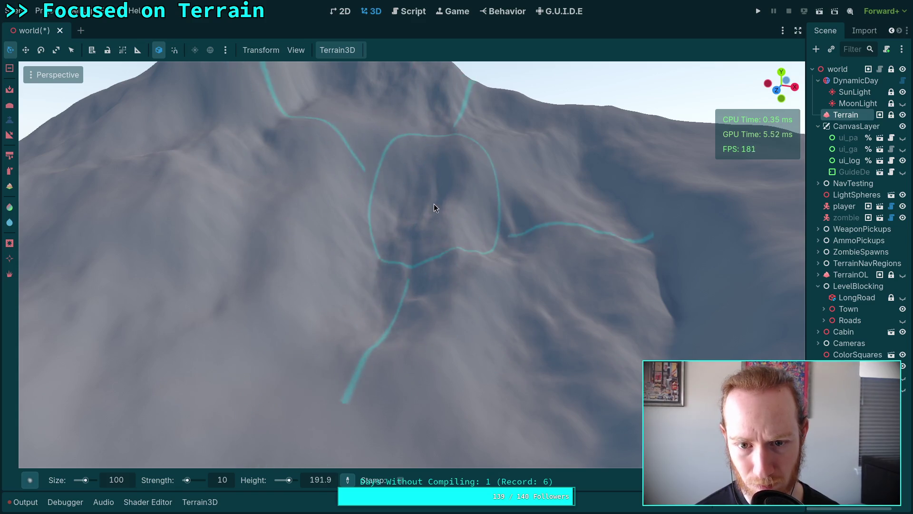
{"action": "left_click", "coordinate": [379, 342], "text": "ctrl"}
{"action": "left_click", "coordinate": [481, 236], "text": "ctrl"}
{"action": "left_click", "coordinate": [481, 280], "text": "ctrl"}
{"action": "left_click", "coordinate": [391, 209], "text": "ctrl"}
{"action": "left_click", "coordinate": [393, 277], "text": "ctrl"}
{"action": "left_click", "coordinate": [476, 272], "text": "ctrl"}
{"action": "left_click", "coordinate": [522, 344], "text": "ctrl"}
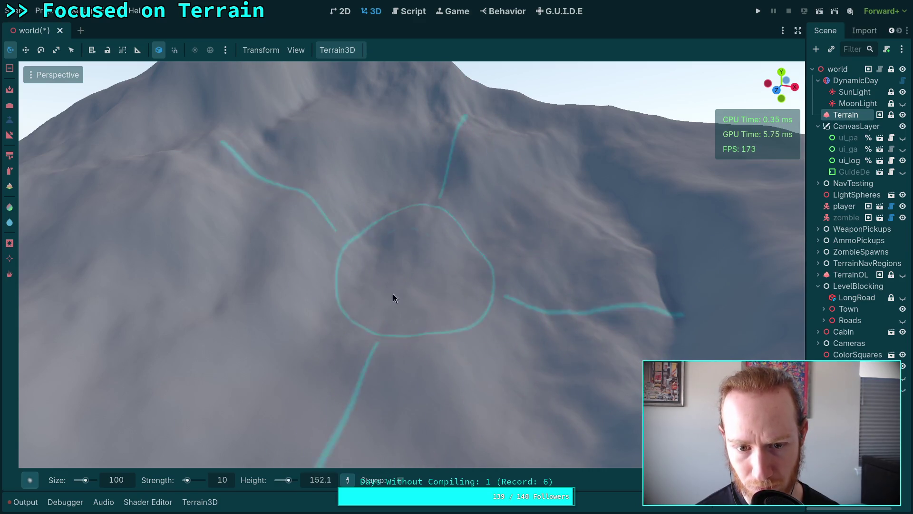
{"action": "left_click", "coordinate": [264, 322], "text": "ctrl"}
{"action": "scroll", "coordinate": [295, 255], "scroll_direction": "down", "scroll_amount": 3}
{"action": "scroll", "coordinate": [348, 287], "scroll_direction": "up", "scroll_amount": 3}
{"action": "left_click", "coordinate": [310, 340], "text": "ctrl"}
{"action": "left_click", "coordinate": [364, 331], "text": "ctrl"}
{"action": "left_click", "coordinate": [374, 303], "text": "ctrl"}
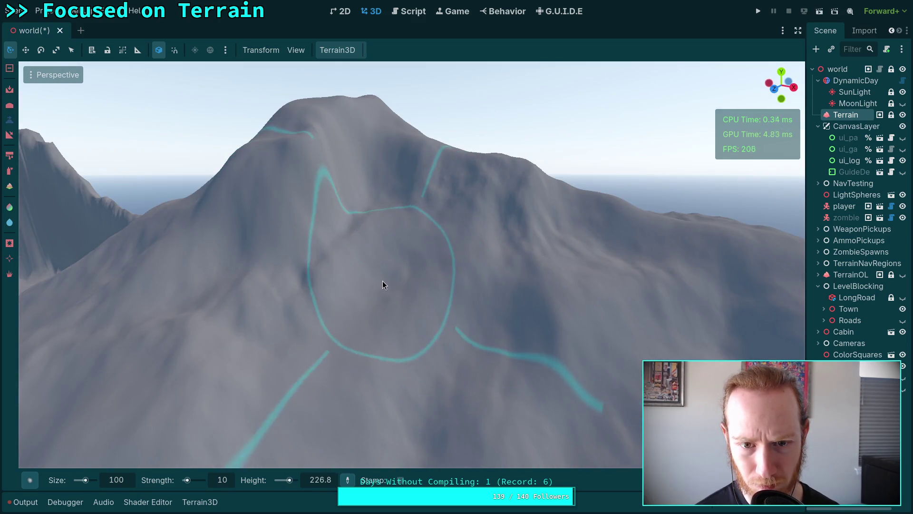
{"action": "left_click", "coordinate": [387, 284], "text": "ctrl"}
{"action": "left_click", "coordinate": [374, 297], "text": "ctrl"}
{"action": "left_click", "coordinate": [330, 342], "text": "ctrl"}
{"action": "left_click", "coordinate": [518, 356], "text": "ctrl"}
{"action": "left_click", "coordinate": [586, 308], "text": "ctrl"}
{"action": "left_click", "coordinate": [573, 353], "text": "ctrl"}
{"action": "left_click", "coordinate": [483, 361], "text": "ctrl"}
{"action": "left_click", "coordinate": [441, 401], "text": "ctrl"}
{"action": "left_click", "coordinate": [461, 411], "text": "ctrl"}
{"action": "scroll", "coordinate": [461, 412], "scroll_direction": "down", "scroll_amount": 2}
{"action": "scroll", "coordinate": [411, 265], "scroll_direction": "up", "scroll_amount": 3}
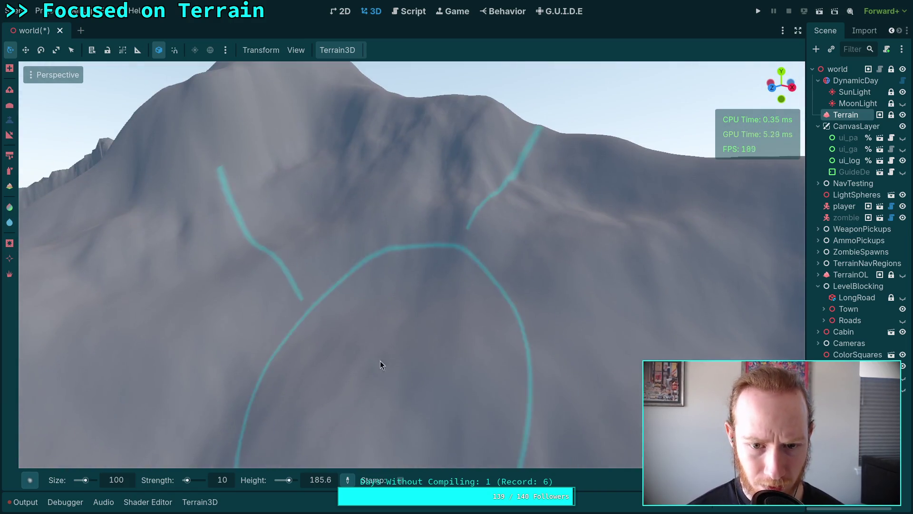
{"action": "left_click", "coordinate": [371, 250], "text": "ctrl"}
Sculpt the peak's upper slopes toward the sampled heights, then compare with the reference photo and return
{"action": "mouse_move", "coordinate": [371, 250]}
{"action": "left_mouse_down"}
{"action": "mouse_move", "coordinate": [327, 246]}
{"action": "mouse_move", "coordinate": [344, 216]}
{"action": "mouse_move", "coordinate": [415, 284]}
{"action": "mouse_move", "coordinate": [420, 314]}
{"action": "mouse_move", "coordinate": [302, 353]}
{"action": "mouse_move", "coordinate": [221, 408]}
{"action": "left_mouse_up"}
{"action": "scroll", "coordinate": [220, 408], "scroll_direction": "up", "scroll_amount": 3}
{"action": "scroll", "coordinate": [430, 197], "scroll_direction": "down", "scroll_amount": 3}
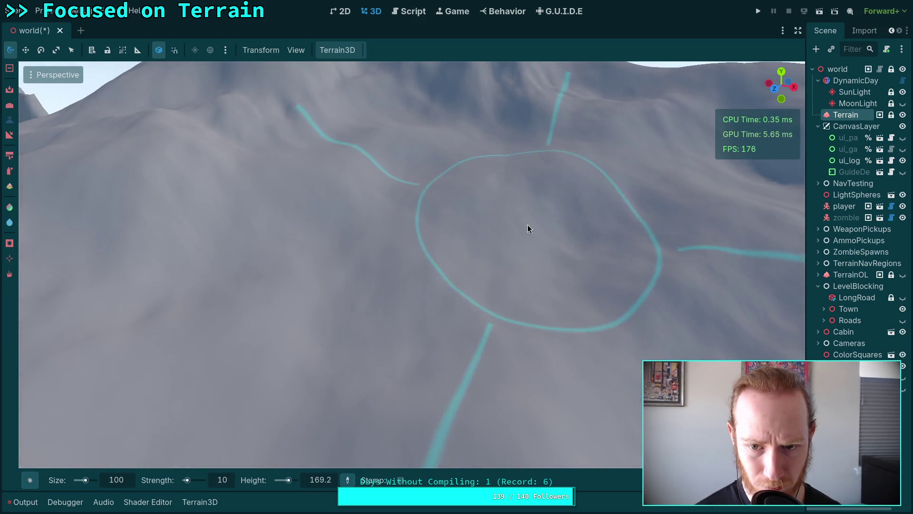
{"action": "mouse_move", "coordinate": [527, 224]}
{"action": "left_mouse_down"}
{"action": "mouse_move", "coordinate": [595, 235]}
{"action": "mouse_move", "coordinate": [557, 178]}
{"action": "mouse_move", "coordinate": [577, 209]}
{"action": "left_mouse_up"}
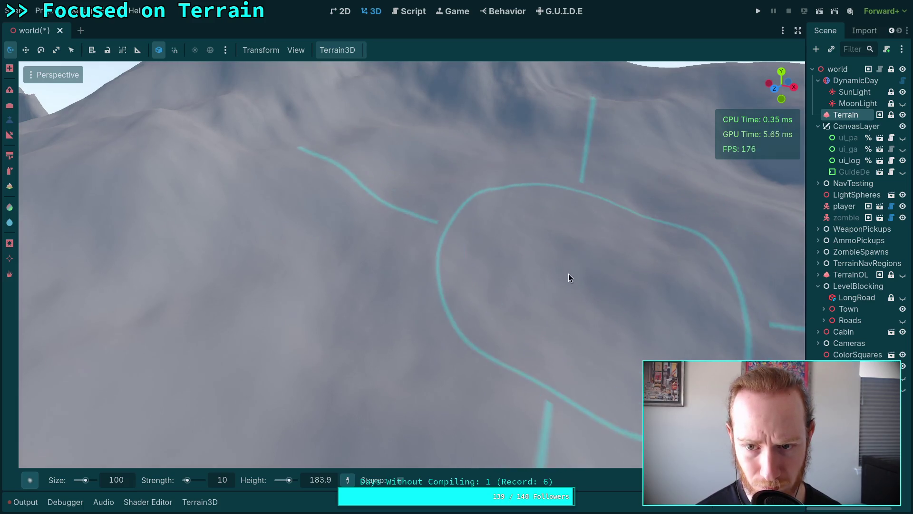
{"action": "scroll", "coordinate": [568, 273], "scroll_direction": "up", "scroll_amount": 3}
{"action": "scroll", "coordinate": [457, 238], "scroll_direction": "down", "scroll_amount": 4}
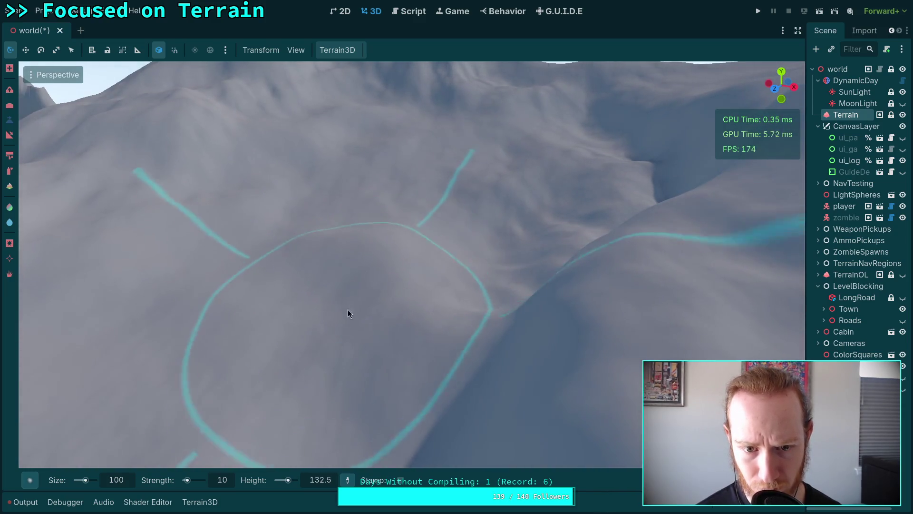
{"action": "left_click_drag", "start_coordinate": [394, 305], "coordinate": [454, 376]}
{"action": "left_click_drag", "start_coordinate": [442, 271], "coordinate": [442, 271]}
{"action": "left_click_drag", "start_coordinate": [450, 157], "coordinate": [450, 156]}
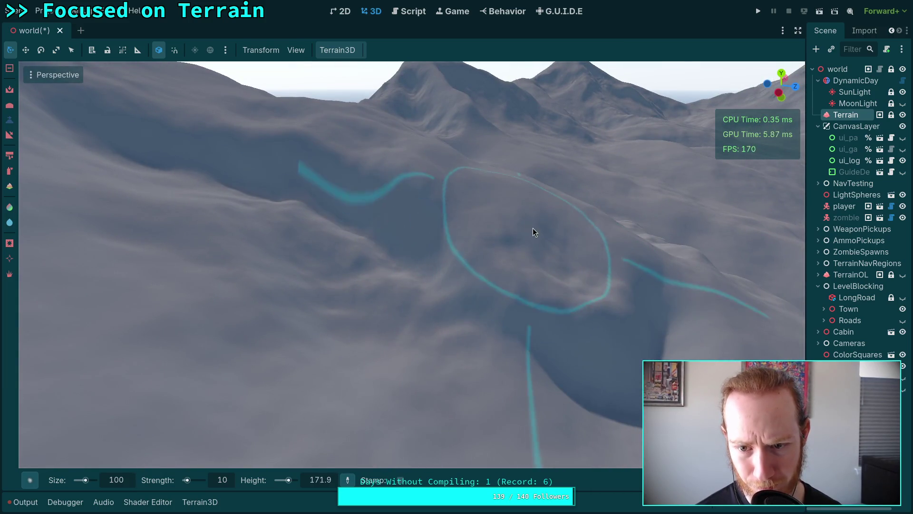
{"action": "left_click_drag", "start_coordinate": [577, 286], "coordinate": [578, 291]}
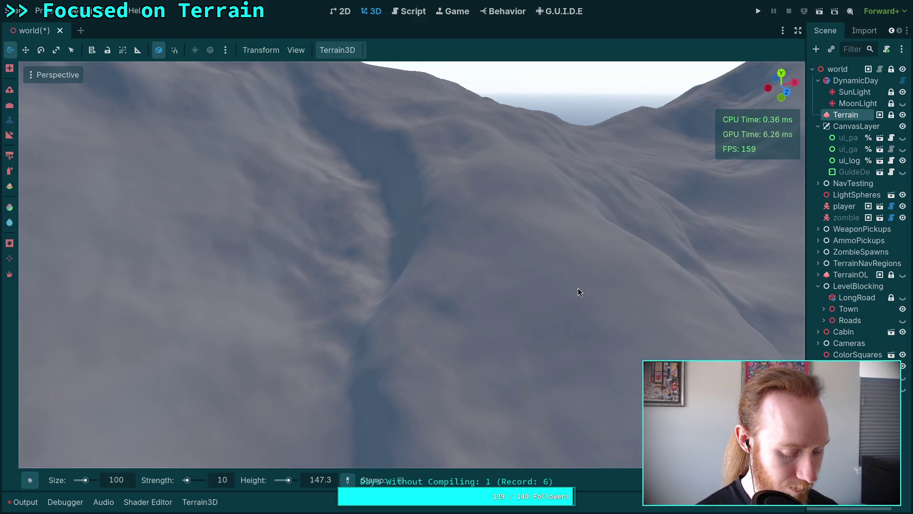
{"action": "key", "text": "super+4"}
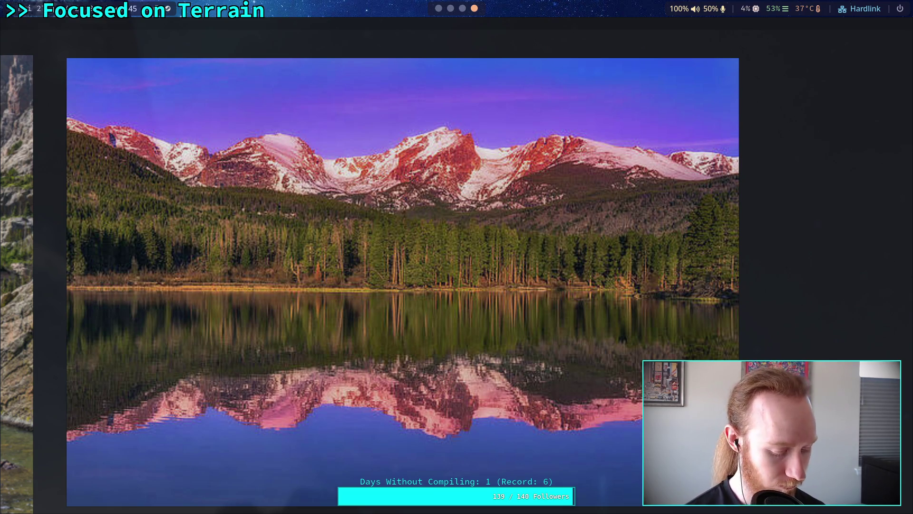
{"action": "key", "text": "super+1"}
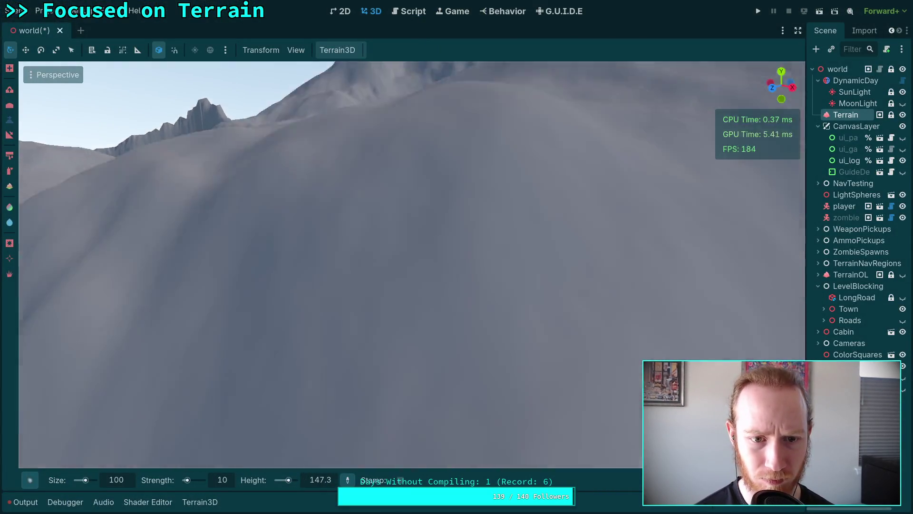
Reshape the terrain around the cyan road loop with a size-100, strength-10 brush, reaching brush height 199.1
{"action": "scroll", "coordinate": [381, 162], "scroll_direction": "up", "scroll_amount": 5}
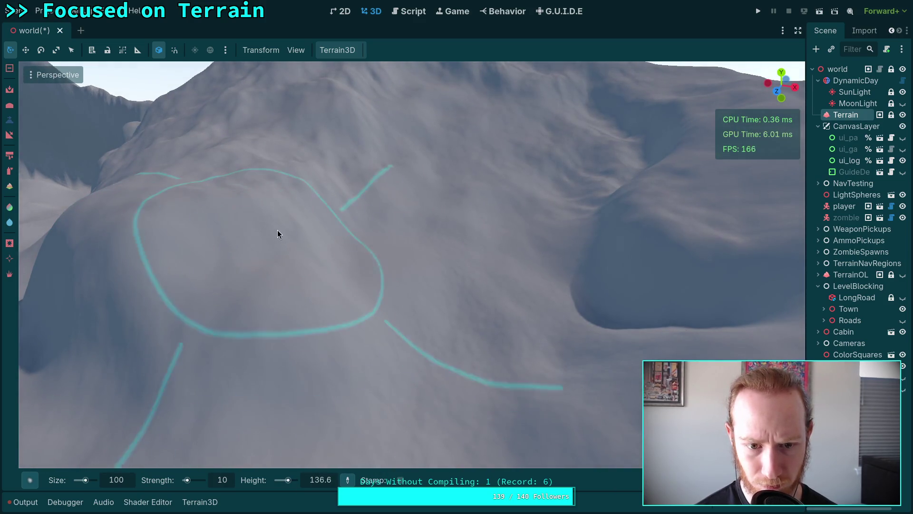
{"action": "mouse_move", "coordinate": [277, 233]}
{"action": "left_mouse_down"}
{"action": "mouse_move", "coordinate": [437, 303]}
{"action": "mouse_move", "coordinate": [491, 350]}
{"action": "mouse_move", "coordinate": [520, 354]}
{"action": "left_mouse_up"}
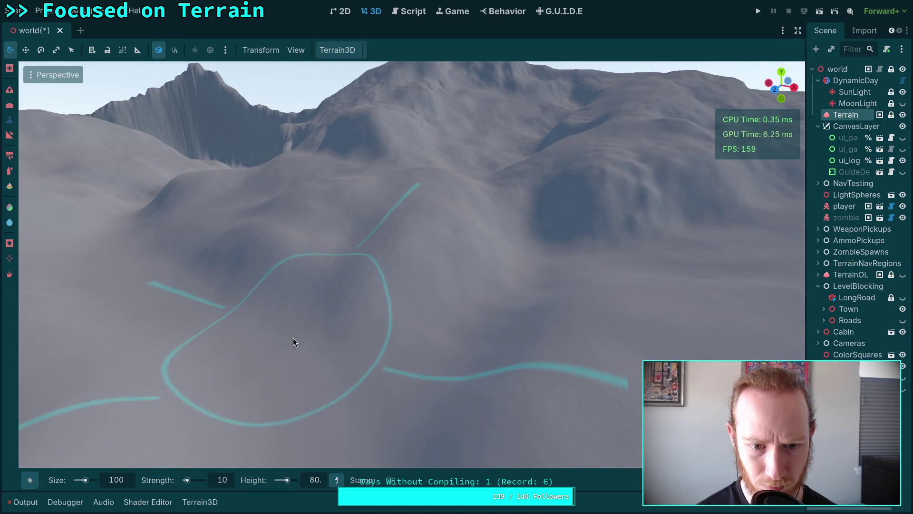
{"action": "scroll", "coordinate": [293, 338], "scroll_direction": "down", "scroll_amount": 5}
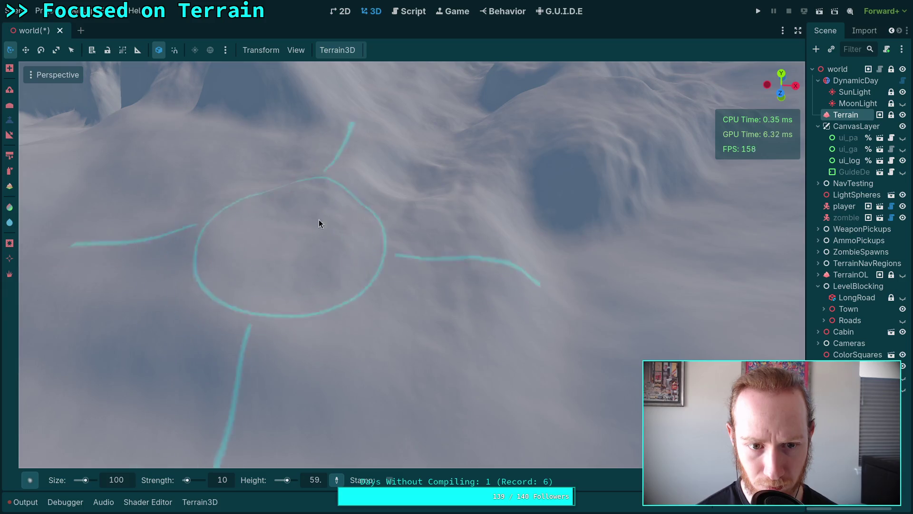
{"action": "left_click_drag", "start_coordinate": [440, 341], "coordinate": [411, 249]}
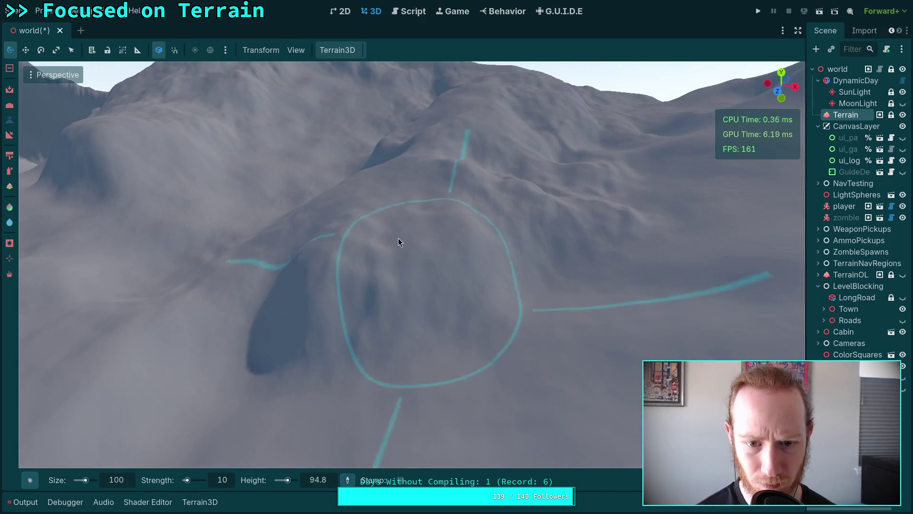
{"action": "left_click_drag", "start_coordinate": [537, 187], "coordinate": [460, 195]}
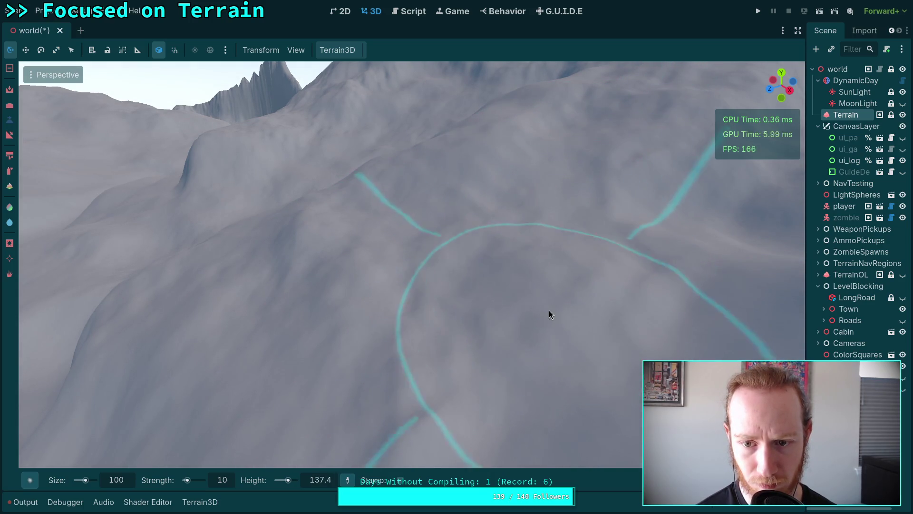
{"action": "left_click_drag", "start_coordinate": [539, 335], "coordinate": [450, 193]}
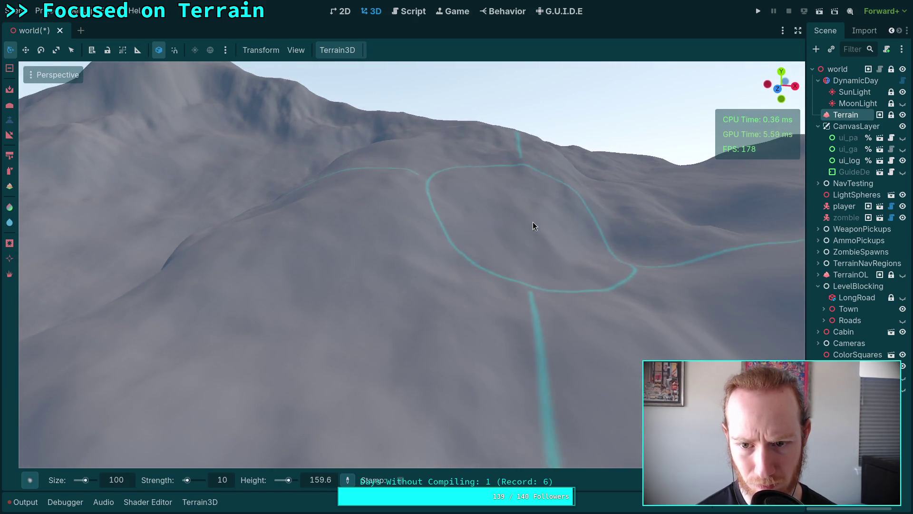
{"action": "mouse_move", "coordinate": [620, 233]}
{"action": "left_mouse_down"}
{"action": "mouse_move", "coordinate": [595, 223]}
{"action": "mouse_move", "coordinate": [499, 229]}
{"action": "left_mouse_up"}
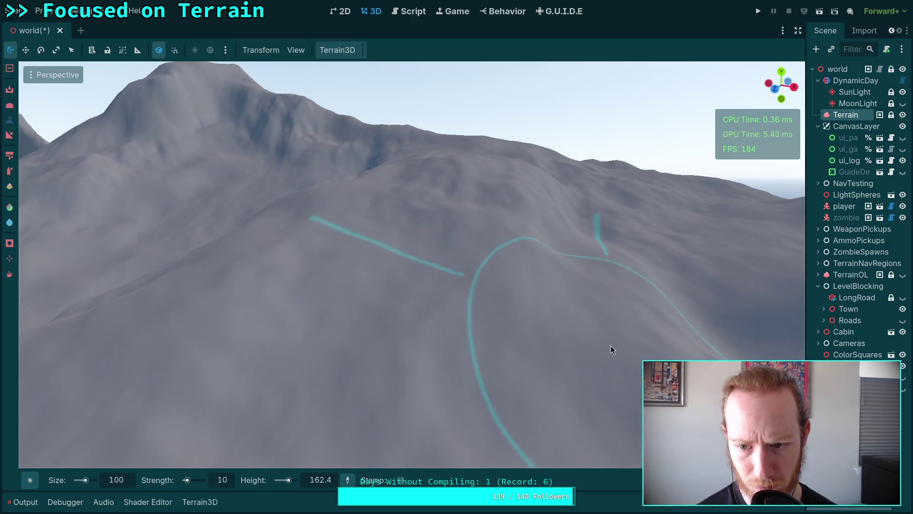
{"action": "left_click_drag", "start_coordinate": [510, 349], "coordinate": [438, 188]}
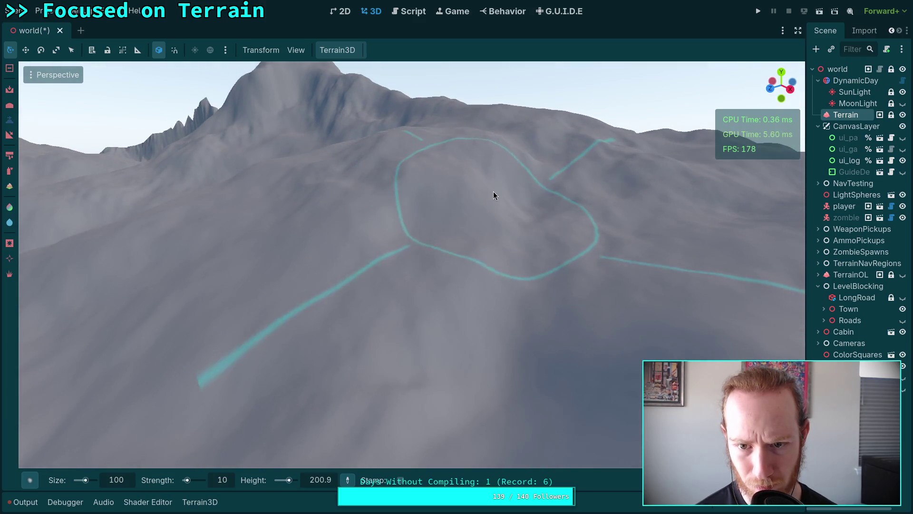
{"action": "mouse_move", "coordinate": [529, 187]}
{"action": "left_mouse_down"}
{"action": "mouse_move", "coordinate": [444, 254]}
{"action": "mouse_move", "coordinate": [524, 190]}
{"action": "mouse_move", "coordinate": [498, 228]}
{"action": "mouse_move", "coordinate": [568, 236]}
{"action": "mouse_move", "coordinate": [523, 242]}
{"action": "left_mouse_up"}
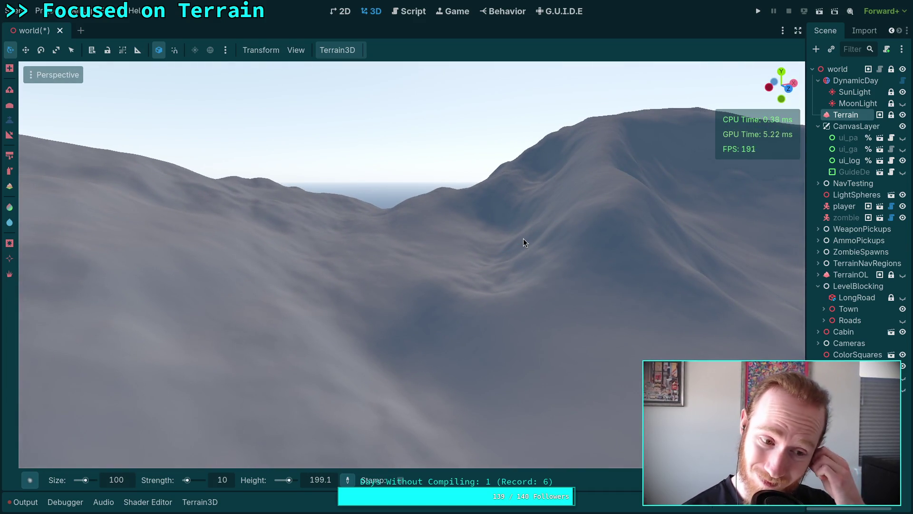
Sink the central hill into a flat, dark hollow beside the cyan road loop, reaching brush height 63.4
{"action": "mouse_move", "coordinate": [457, 265]}
{"action": "left_mouse_down"}
{"action": "mouse_move", "coordinate": [402, 266]}
{"action": "mouse_move", "coordinate": [473, 267]}
{"action": "left_mouse_up"}
{"action": "mouse_move", "coordinate": [420, 188]}
{"action": "left_mouse_down"}
{"action": "mouse_move", "coordinate": [381, 284]}
{"action": "mouse_move", "coordinate": [455, 317]}
{"action": "mouse_move", "coordinate": [501, 382]}
{"action": "mouse_move", "coordinate": [444, 241]}
{"action": "mouse_move", "coordinate": [498, 246]}
{"action": "mouse_move", "coordinate": [546, 291]}
{"action": "mouse_move", "coordinate": [527, 359]}
{"action": "mouse_move", "coordinate": [455, 354]}
{"action": "mouse_move", "coordinate": [437, 255]}
{"action": "mouse_move", "coordinate": [414, 269]}
{"action": "mouse_move", "coordinate": [422, 321]}
{"action": "mouse_move", "coordinate": [478, 321]}
{"action": "mouse_move", "coordinate": [372, 395]}
{"action": "mouse_move", "coordinate": [395, 369]}
{"action": "left_mouse_up"}
Sculpt the ground beside the road circle, shaping the surrounding mountain terrain
{"action": "mouse_move", "coordinate": [495, 292]}
{"action": "left_mouse_down"}
{"action": "mouse_move", "coordinate": [482, 252]}
{"action": "mouse_move", "coordinate": [493, 239]}
{"action": "mouse_move", "coordinate": [433, 179]}
{"action": "left_mouse_up"}
{"action": "left_click_drag", "start_coordinate": [499, 261], "coordinate": [499, 261]}
{"action": "left_click_drag", "start_coordinate": [520, 360], "coordinate": [377, 236]}
{"action": "left_click_drag", "start_coordinate": [456, 263], "coordinate": [456, 263]}
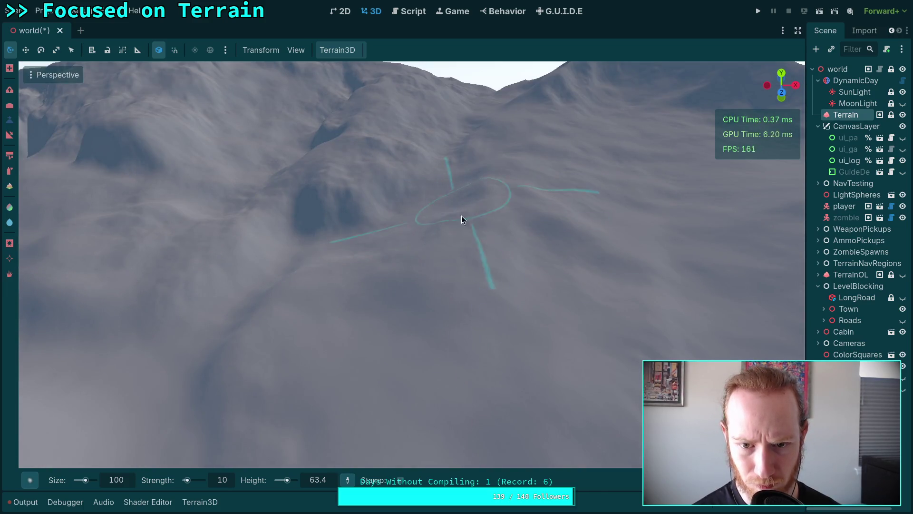
{"action": "left_click_drag", "start_coordinate": [463, 213], "coordinate": [469, 366]}
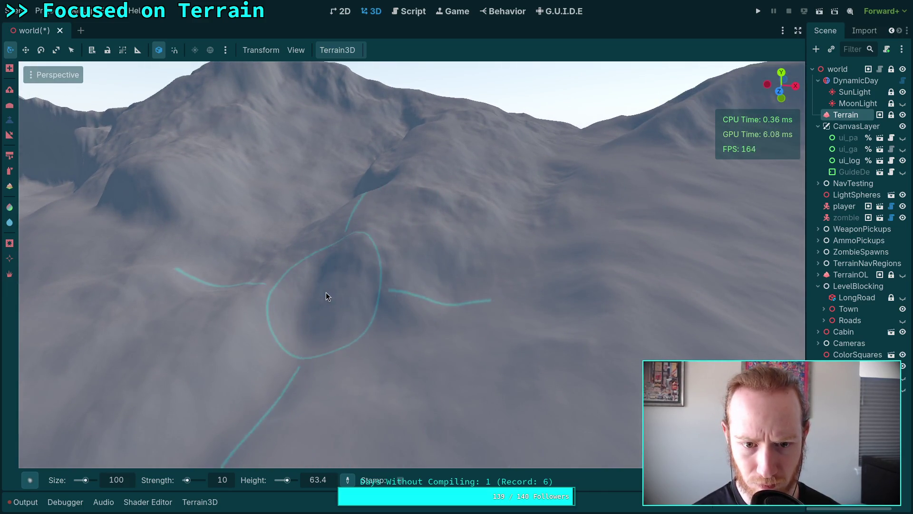
{"action": "left_click_drag", "start_coordinate": [420, 279], "coordinate": [421, 280]}
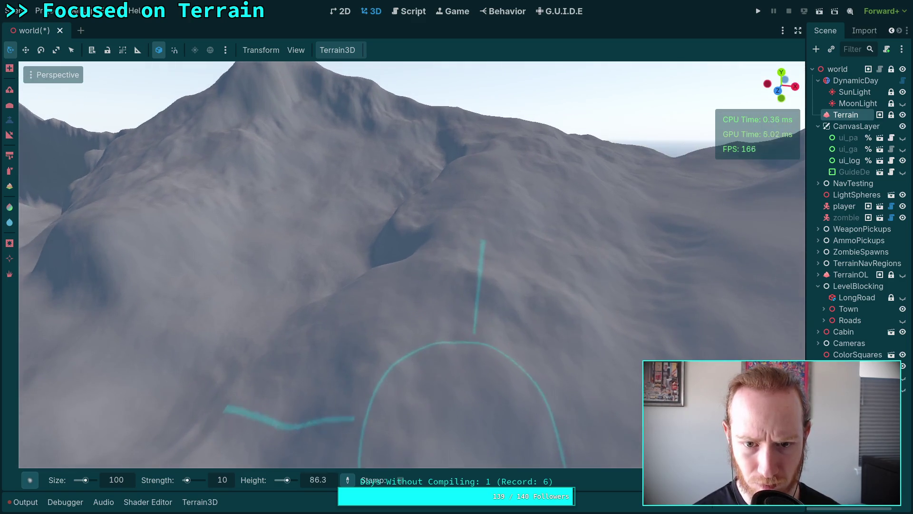
{"action": "left_click_drag", "start_coordinate": [499, 421], "coordinate": [490, 347]}
{"action": "left_click_drag", "start_coordinate": [404, 255], "coordinate": [354, 248]}
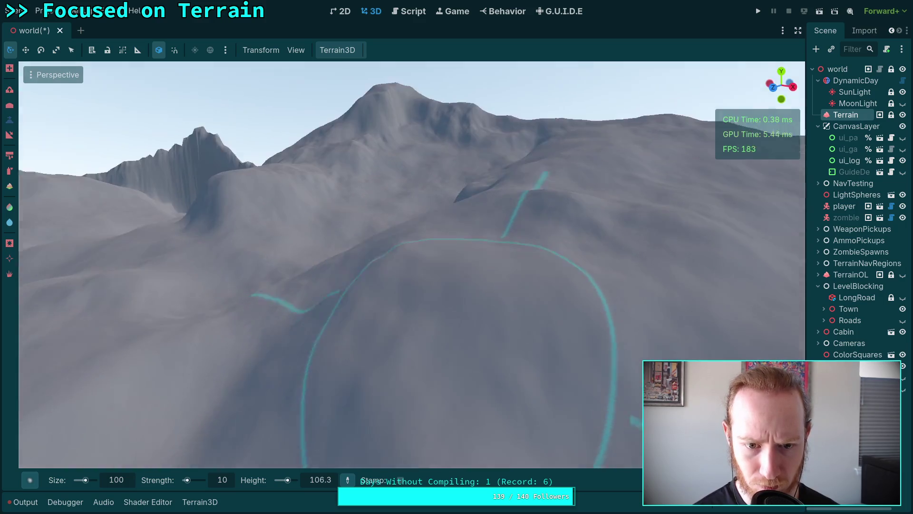
{"action": "mouse_move", "coordinate": [412, 372]}
{"action": "left_mouse_down"}
{"action": "mouse_move", "coordinate": [400, 292]}
{"action": "mouse_move", "coordinate": [368, 284]}
{"action": "left_mouse_up"}
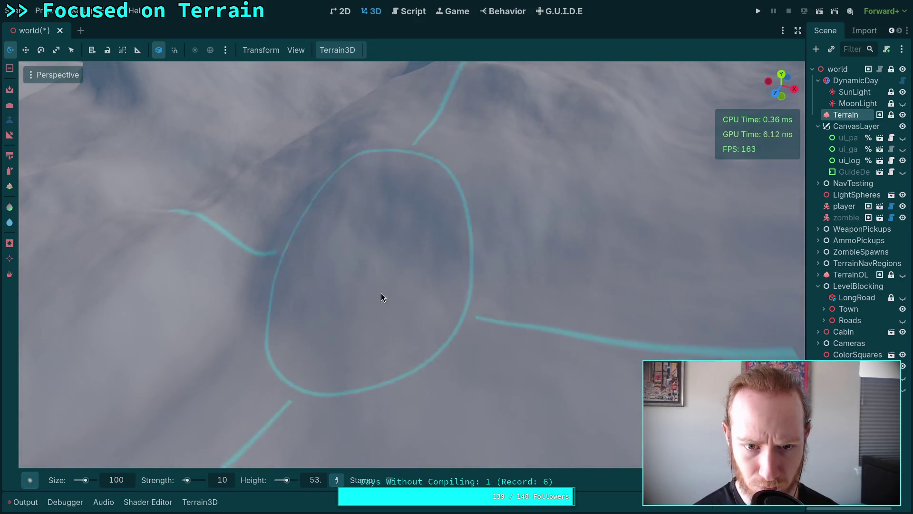
{"action": "mouse_move", "coordinate": [410, 316]}
{"action": "left_mouse_down"}
{"action": "mouse_move", "coordinate": [363, 331]}
{"action": "mouse_move", "coordinate": [307, 300]}
{"action": "left_mouse_up"}
{"action": "mouse_move", "coordinate": [316, 267]}
{"action": "left_mouse_down"}
{"action": "mouse_move", "coordinate": [316, 430]}
{"action": "mouse_move", "coordinate": [306, 261]}
{"action": "left_mouse_up"}
Sculpt the slope around the road circle and close in on the terrain beside the town
{"action": "scroll", "coordinate": [306, 261], "scroll_direction": "down", "scroll_amount": 5}
{"action": "scroll", "coordinate": [397, 300], "scroll_direction": "up", "scroll_amount": 3}
{"action": "left_click_drag", "start_coordinate": [346, 239], "coordinate": [364, 301]}
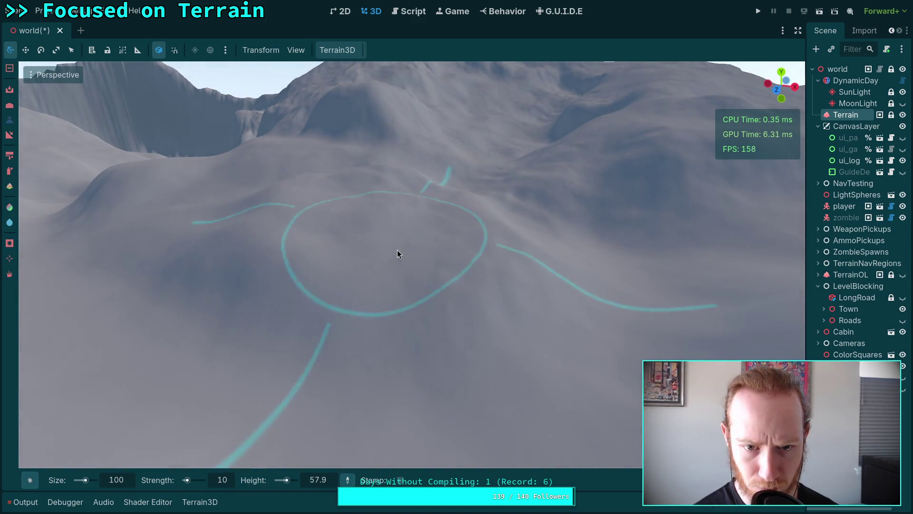
{"action": "mouse_move", "coordinate": [458, 261]}
{"action": "left_mouse_down"}
{"action": "mouse_move", "coordinate": [467, 262]}
{"action": "mouse_move", "coordinate": [418, 260]}
{"action": "left_mouse_up"}
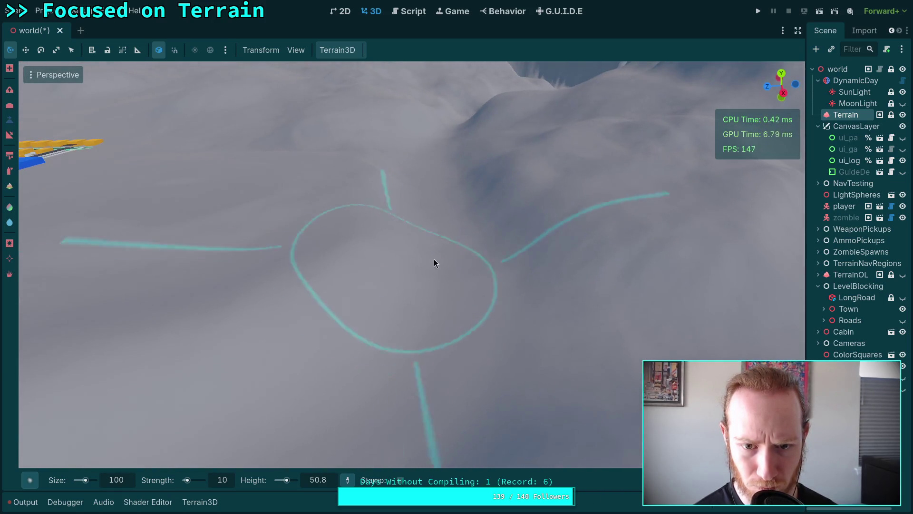
{"action": "scroll", "coordinate": [341, 310], "scroll_direction": "down", "scroll_amount": 5}
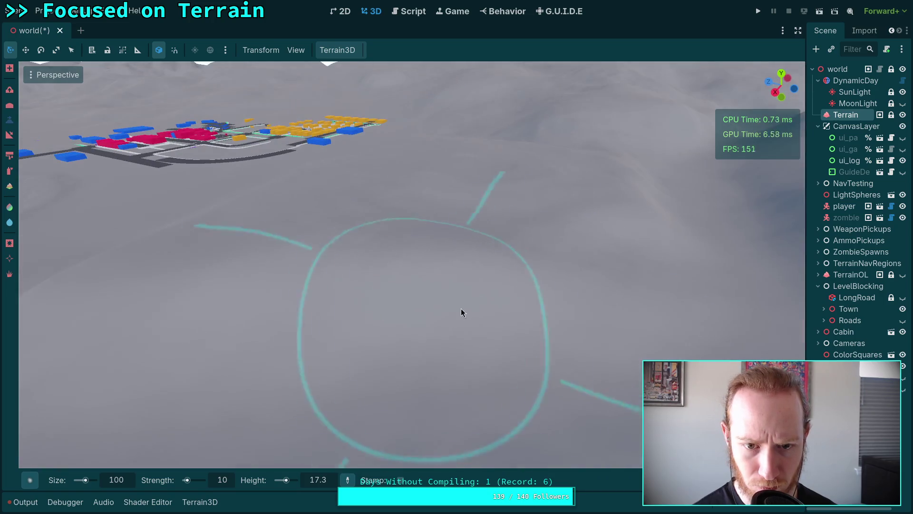
{"action": "left_click_drag", "start_coordinate": [356, 312], "coordinate": [356, 313]}
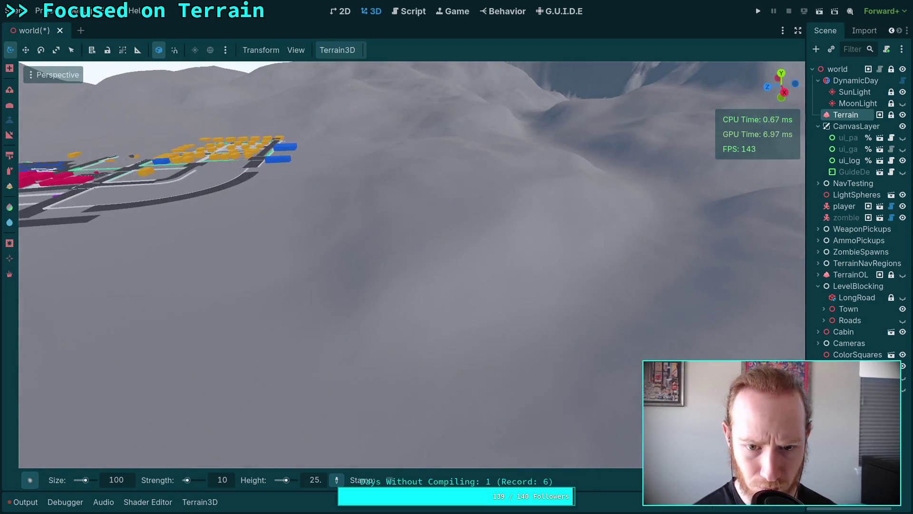
{"action": "left_click_drag", "start_coordinate": [464, 252], "coordinate": [463, 276]}
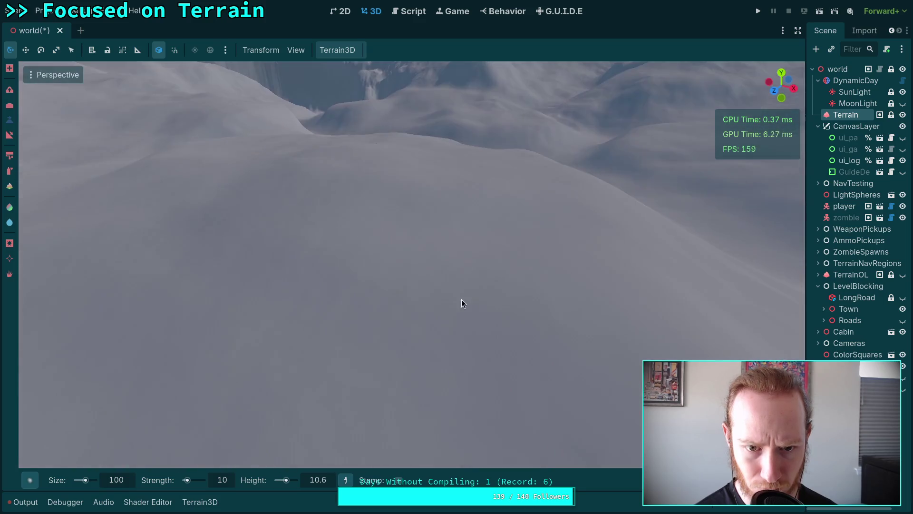
{"action": "left_click_drag", "start_coordinate": [408, 204], "coordinate": [430, 293]}
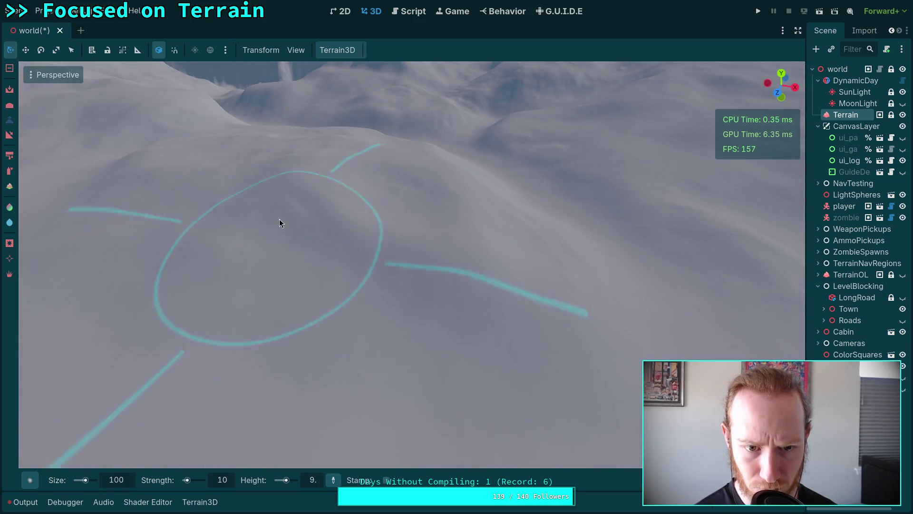
Cut a narrow cleft into the cliff wall along the cyan road loop
{"action": "scroll", "coordinate": [329, 204], "scroll_direction": "up", "scroll_amount": 3}
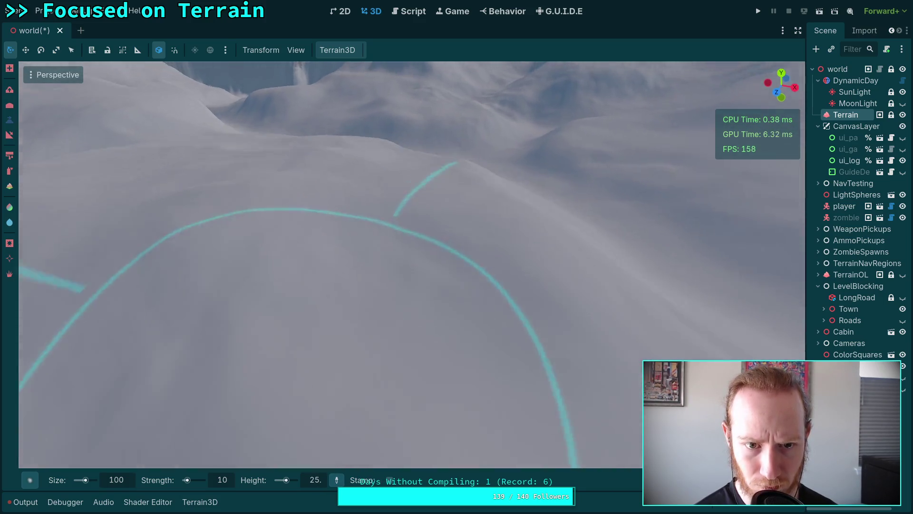
{"action": "scroll", "coordinate": [325, 199], "scroll_direction": "down", "scroll_amount": 3}
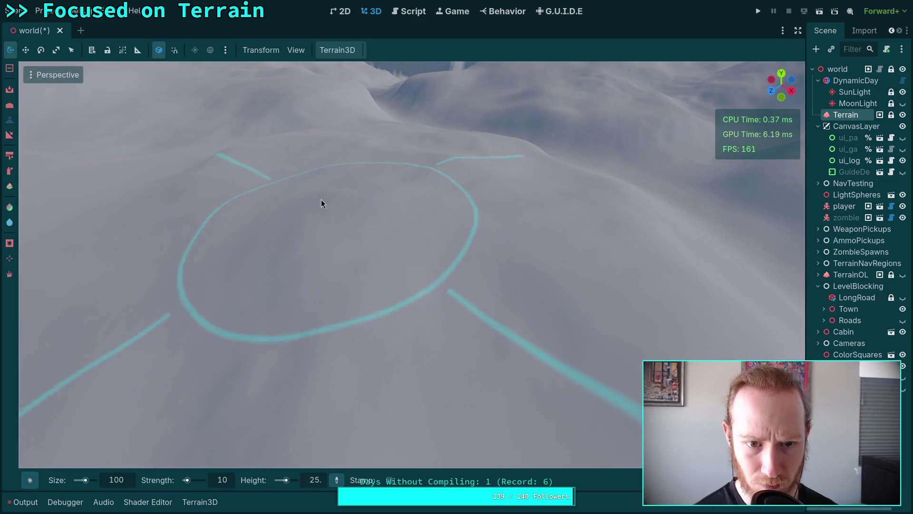
{"action": "scroll", "coordinate": [531, 296], "scroll_direction": "down", "scroll_amount": 3}
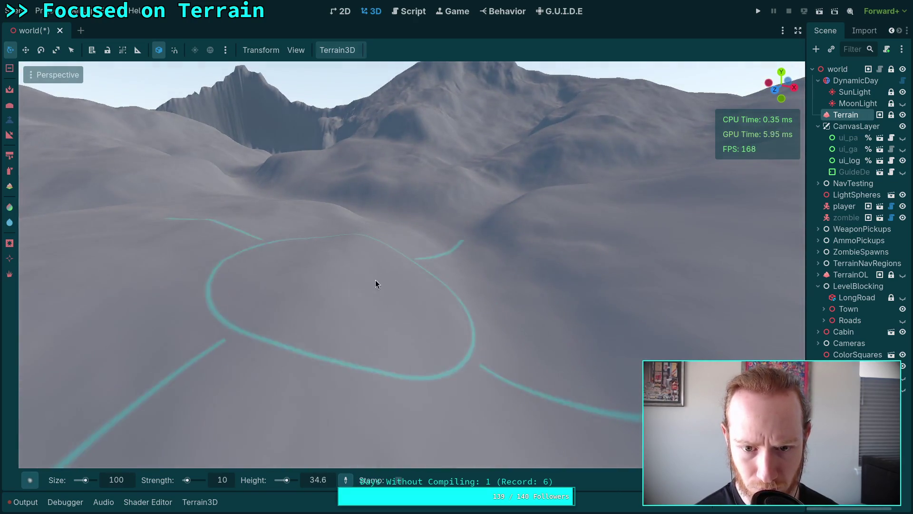
{"action": "scroll", "coordinate": [405, 311], "scroll_direction": "down", "scroll_amount": 3}
{"action": "scroll", "coordinate": [352, 226], "scroll_direction": "down", "scroll_amount": 3}
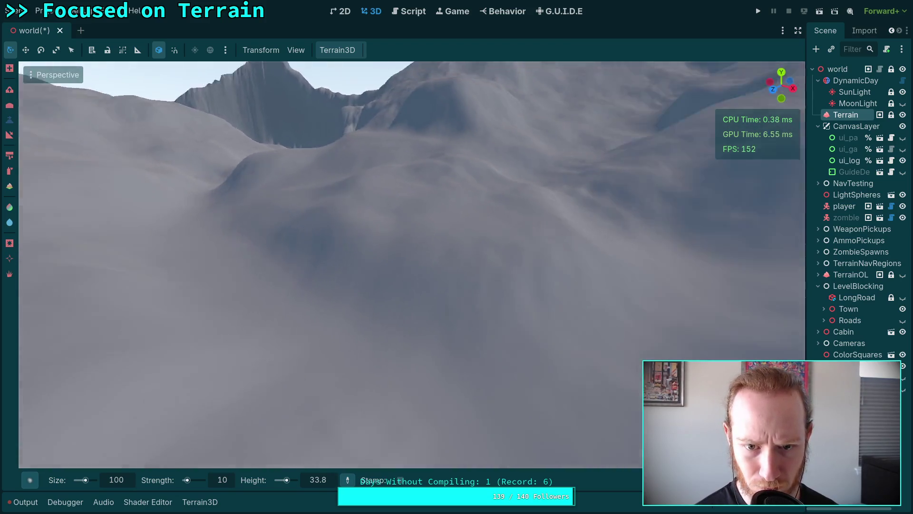
{"action": "scroll", "coordinate": [310, 272], "scroll_direction": "down", "scroll_amount": 3}
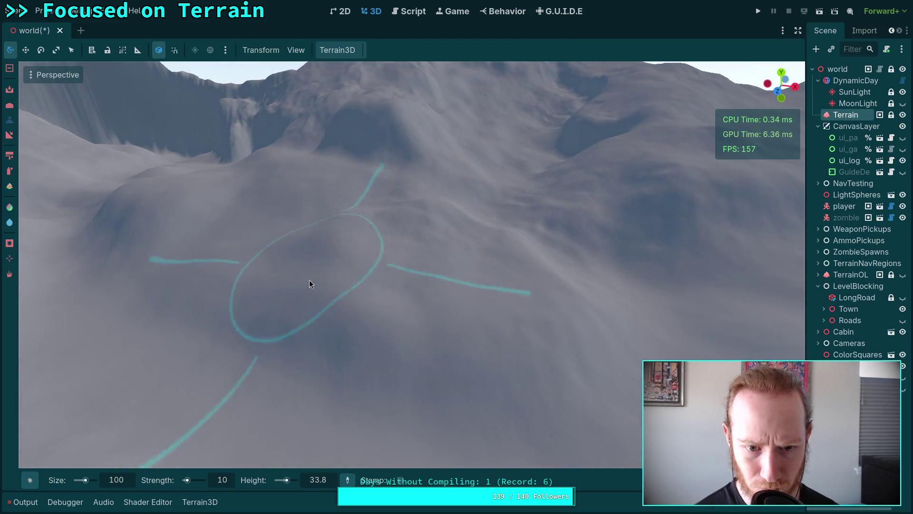
{"action": "scroll", "coordinate": [454, 364], "scroll_direction": "up", "scroll_amount": 2}
{"action": "scroll", "coordinate": [366, 231], "scroll_direction": "down", "scroll_amount": 2}
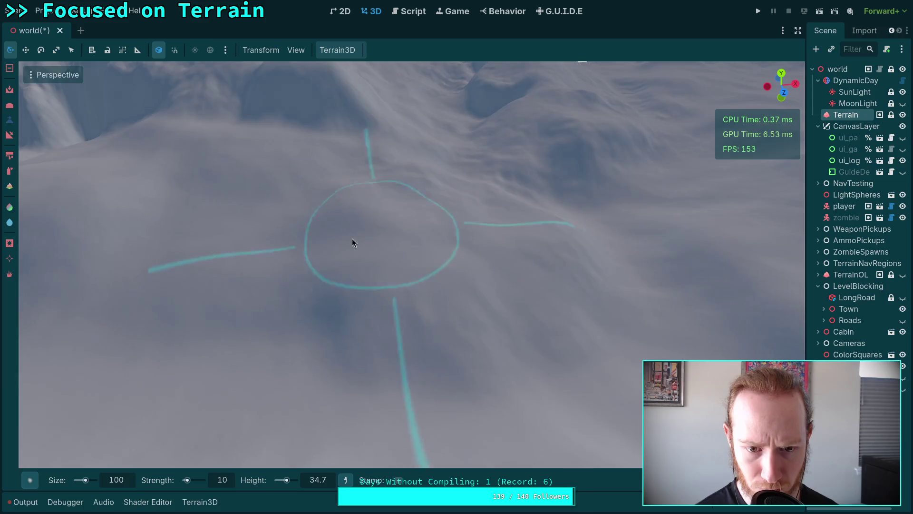
{"action": "scroll", "coordinate": [397, 371], "scroll_direction": "down", "scroll_amount": 3}
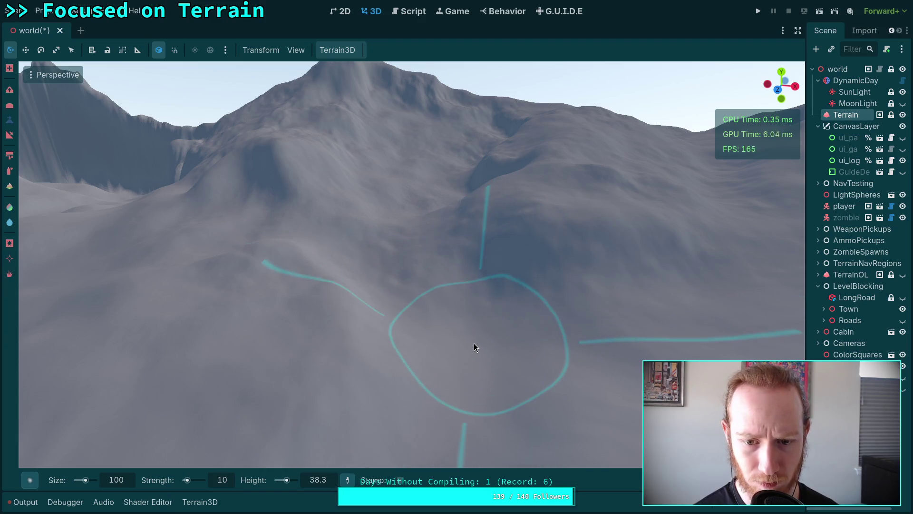
{"action": "mouse_move", "coordinate": [415, 240]}
{"action": "left_mouse_down"}
{"action": "mouse_move", "coordinate": [364, 263]}
{"action": "mouse_move", "coordinate": [421, 253]}
{"action": "mouse_move", "coordinate": [343, 239]}
{"action": "mouse_move", "coordinate": [317, 203]}
{"action": "mouse_move", "coordinate": [427, 233]}
{"action": "mouse_move", "coordinate": [497, 281]}
{"action": "mouse_move", "coordinate": [550, 285]}
{"action": "mouse_move", "coordinate": [453, 250]}
{"action": "mouse_move", "coordinate": [484, 243]}
{"action": "mouse_move", "coordinate": [463, 217]}
{"action": "mouse_move", "coordinate": [487, 224]}
{"action": "mouse_move", "coordinate": [400, 176]}
{"action": "mouse_move", "coordinate": [511, 231]}
{"action": "mouse_move", "coordinate": [382, 314]}
{"action": "left_mouse_up"}
{"action": "mouse_move", "coordinate": [425, 286]}
{"action": "left_mouse_down"}
{"action": "mouse_move", "coordinate": [422, 346]}
{"action": "mouse_move", "coordinate": [393, 281]}
{"action": "mouse_move", "coordinate": [477, 252]}
{"action": "mouse_move", "coordinate": [473, 281]}
{"action": "mouse_move", "coordinate": [490, 314]}
{"action": "mouse_move", "coordinate": [497, 283]}
{"action": "mouse_move", "coordinate": [467, 306]}
{"action": "mouse_move", "coordinate": [546, 320]}
{"action": "mouse_move", "coordinate": [542, 350]}
{"action": "left_mouse_up"}
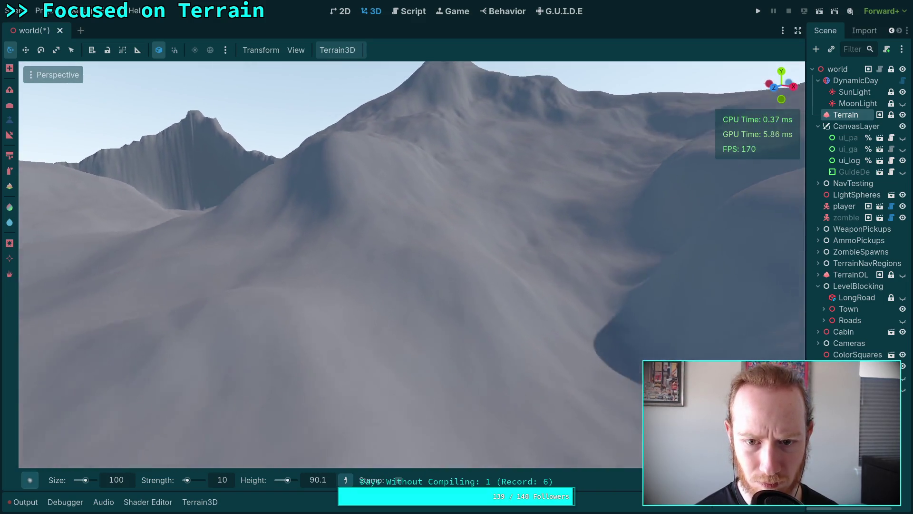
{"action": "scroll", "coordinate": [549, 317], "scroll_direction": "down", "scroll_amount": 3}
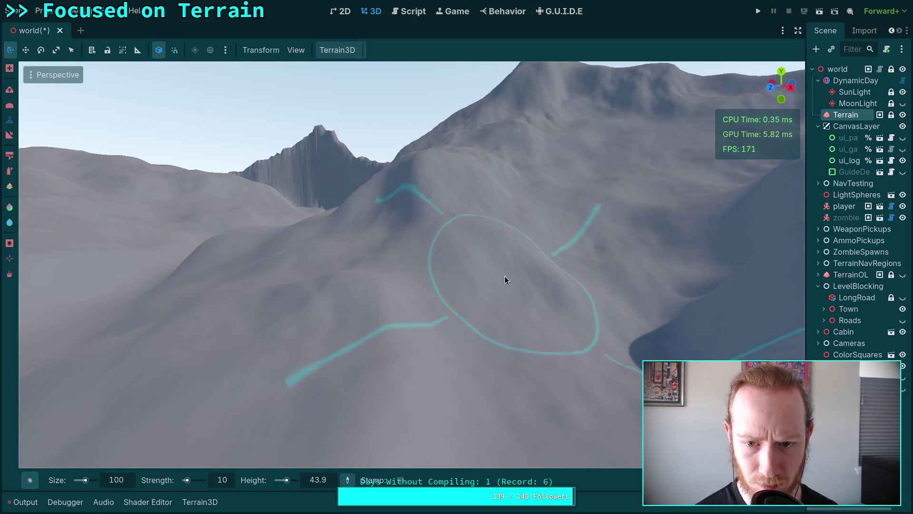
{"action": "scroll", "coordinate": [505, 259], "scroll_direction": "up", "scroll_amount": 3}
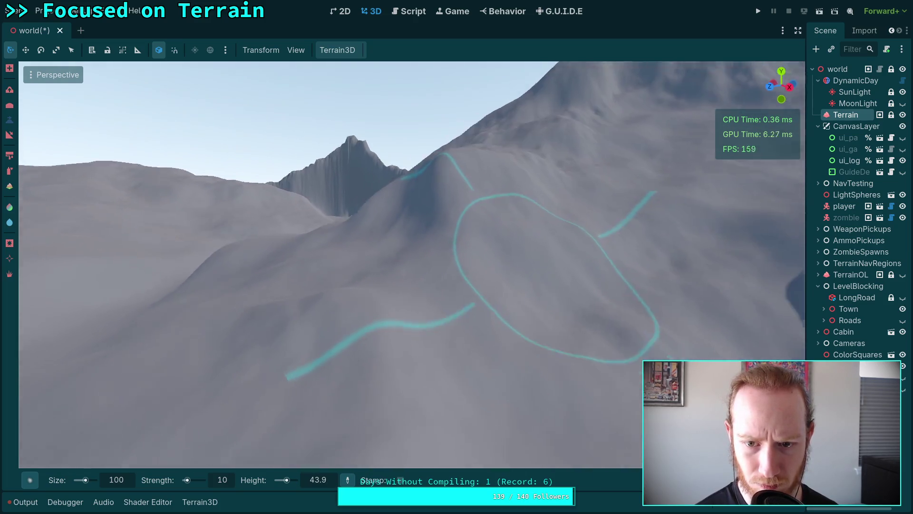
{"action": "mouse_move", "coordinate": [480, 256]}
{"action": "left_mouse_down"}
{"action": "mouse_move", "coordinate": [442, 234]}
{"action": "mouse_move", "coordinate": [421, 293]}
{"action": "mouse_move", "coordinate": [510, 236]}
{"action": "mouse_move", "coordinate": [528, 275]}
{"action": "mouse_move", "coordinate": [510, 326]}
{"action": "mouse_move", "coordinate": [362, 222]}
{"action": "mouse_move", "coordinate": [428, 265]}
{"action": "mouse_move", "coordinate": [406, 238]}
{"action": "mouse_move", "coordinate": [378, 258]}
{"action": "mouse_move", "coordinate": [404, 220]}
{"action": "mouse_move", "coordinate": [376, 238]}
{"action": "mouse_move", "coordinate": [390, 248]}
{"action": "mouse_move", "coordinate": [331, 242]}
{"action": "mouse_move", "coordinate": [315, 212]}
{"action": "left_mouse_up"}
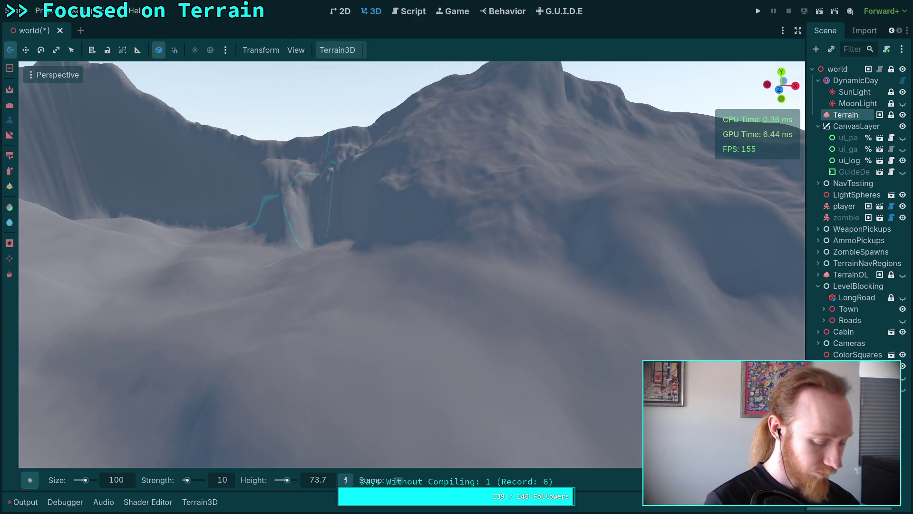
Save the world scene with Ctrl+S, keeping the cleft carved into the cliff wall
{"action": "key", "text": "ctrl+s"}
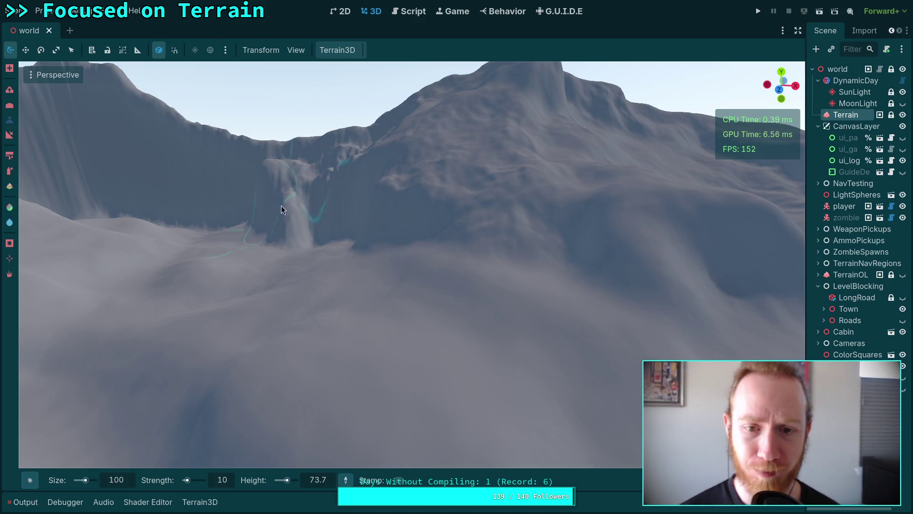
{"action": "scroll", "coordinate": [281, 209], "scroll_direction": "down", "scroll_amount": 10}
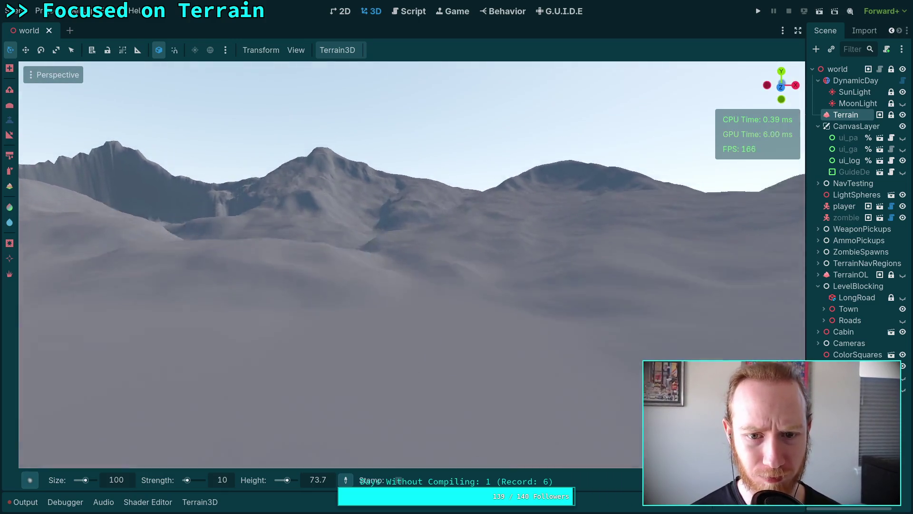
Fly the camera down beside the town to the cabin, near water level facing the lake
{"action": "scroll", "coordinate": [282, 210], "scroll_direction": "down", "scroll_amount": 10}
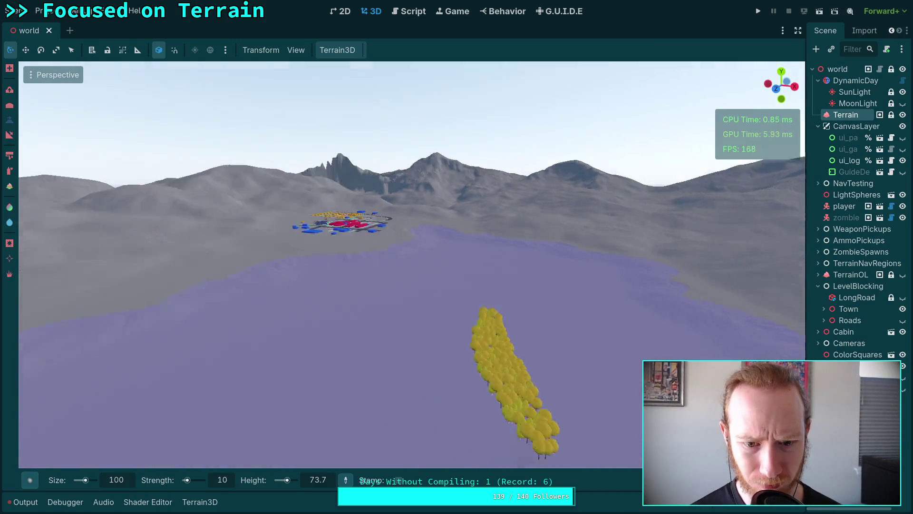
{"action": "key", "text": "w"}
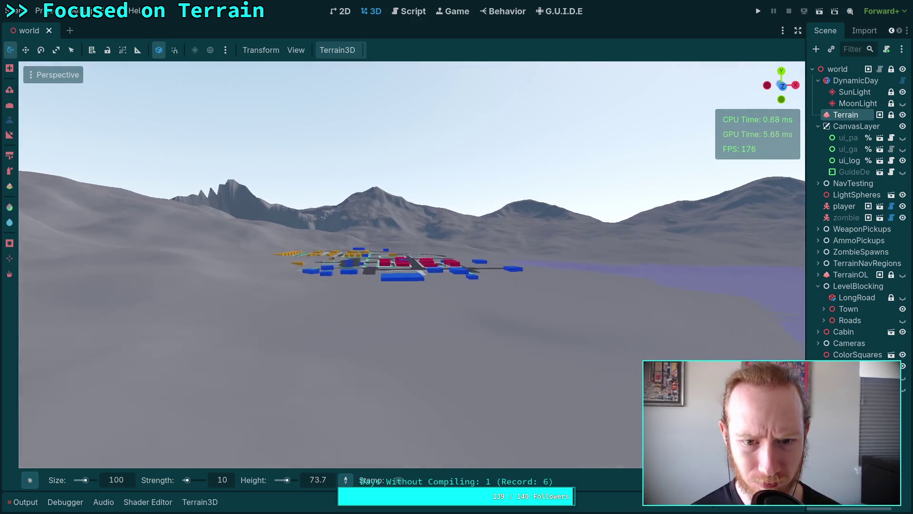
{"action": "scroll", "coordinate": [411, 265], "scroll_direction": "up", "scroll_amount": 5}
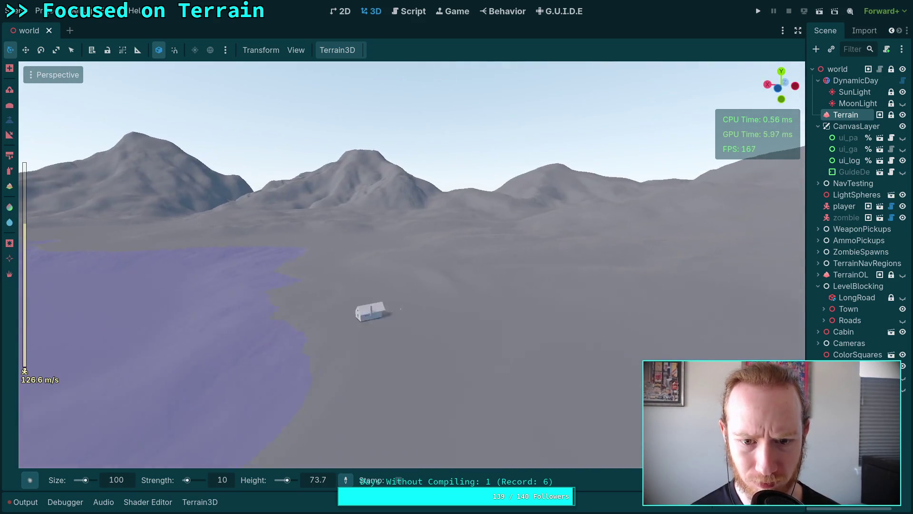
{"action": "key", "text": "w"}
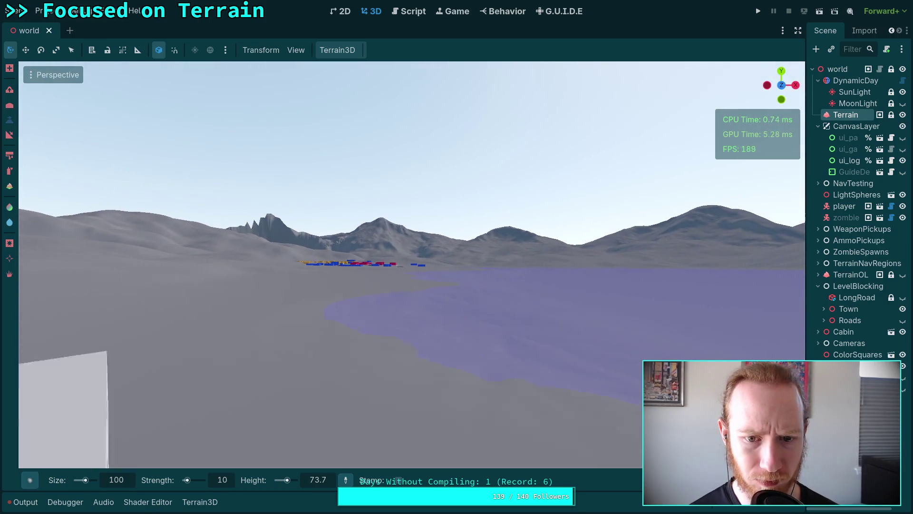
{"action": "key", "text": "q"}
{"action": "scroll", "coordinate": [411, 265], "scroll_direction": "up", "scroll_amount": 15}
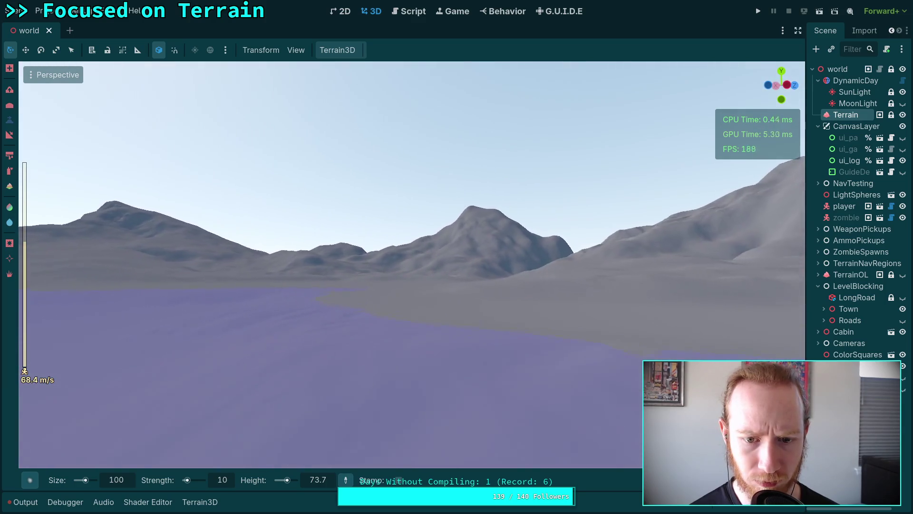
Fly forward over the trees and terrain to a close view of the mountain peak
{"action": "key", "text": "w"}
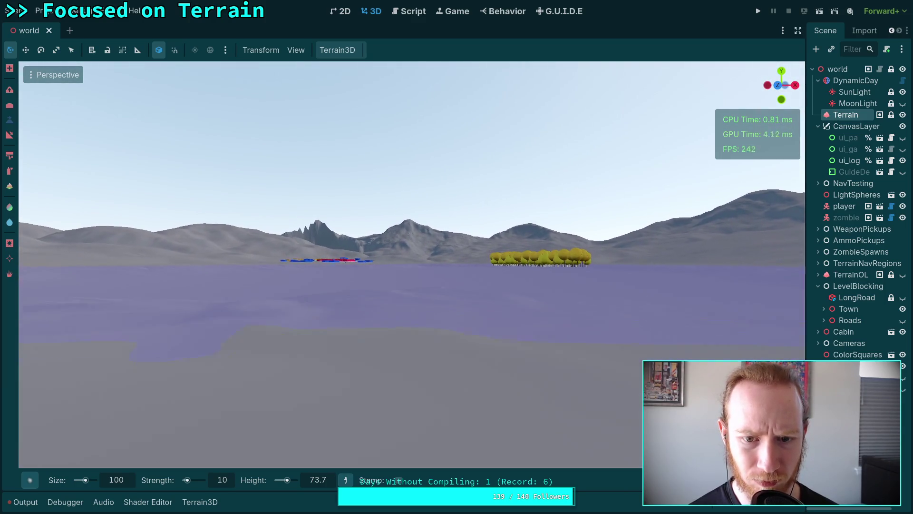
{"action": "scroll", "coordinate": [345, 232], "scroll_direction": "down", "scroll_amount": 6}
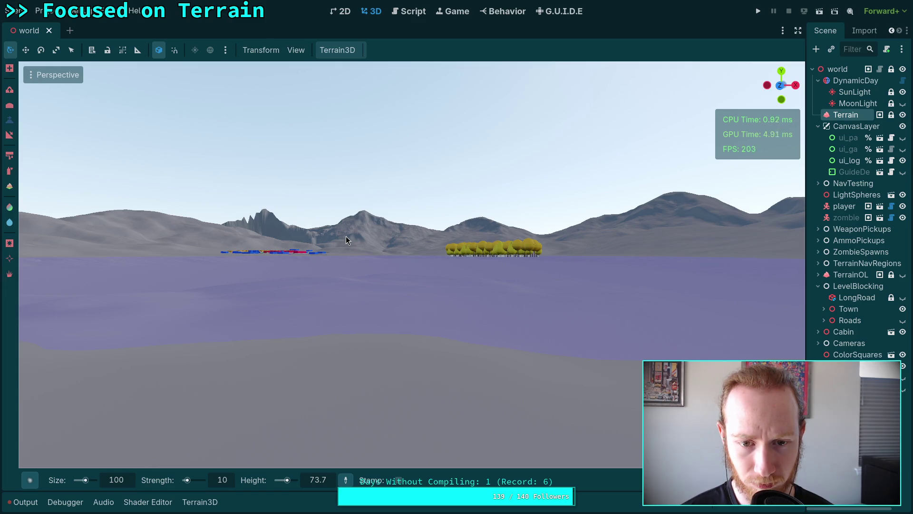
{"action": "right_click", "coordinate": [345, 235]}
{"action": "key", "text": "w"}
{"action": "scroll", "coordinate": [346, 236], "scroll_direction": "up", "scroll_amount": 3}
{"action": "scroll", "coordinate": [346, 236], "scroll_direction": "up", "scroll_amount": 10}
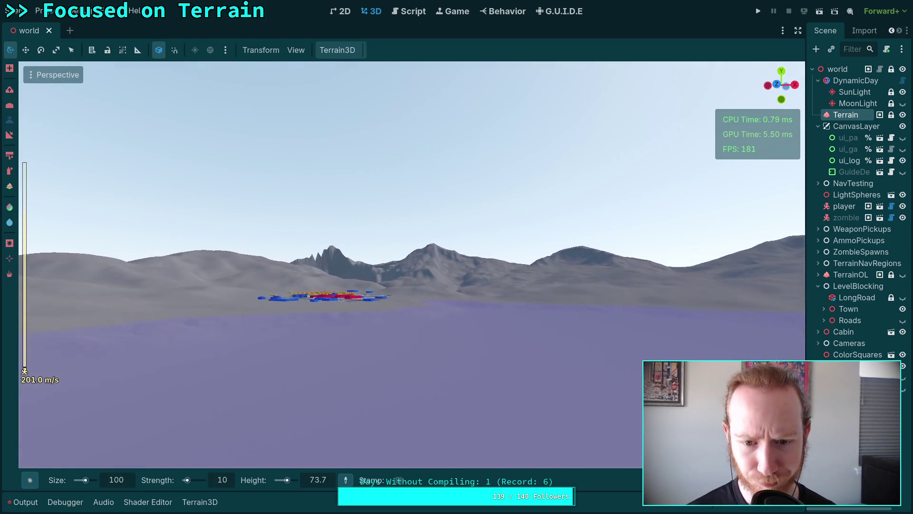
{"action": "key", "text": "w"}
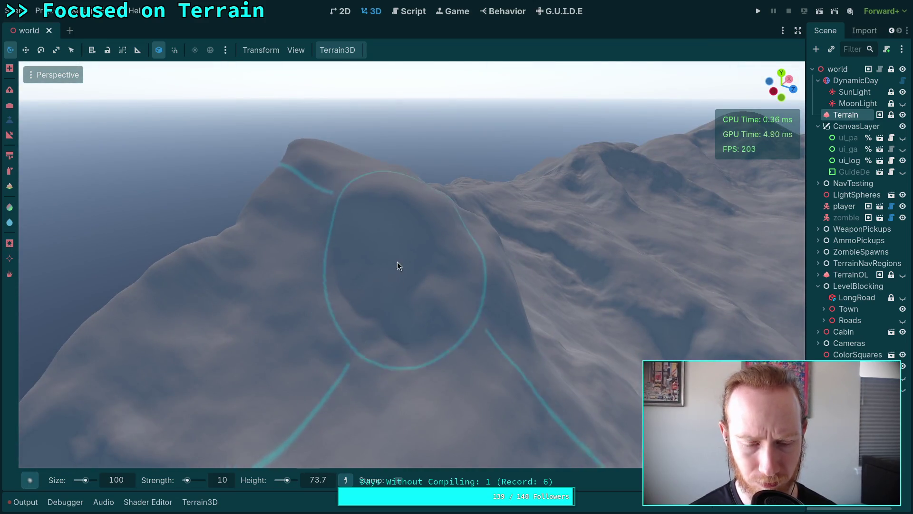
Sample the ridge height so the brush height becomes 390.1
{"action": "right_click", "coordinate": [397, 262]}
{"action": "key", "text": "w"}
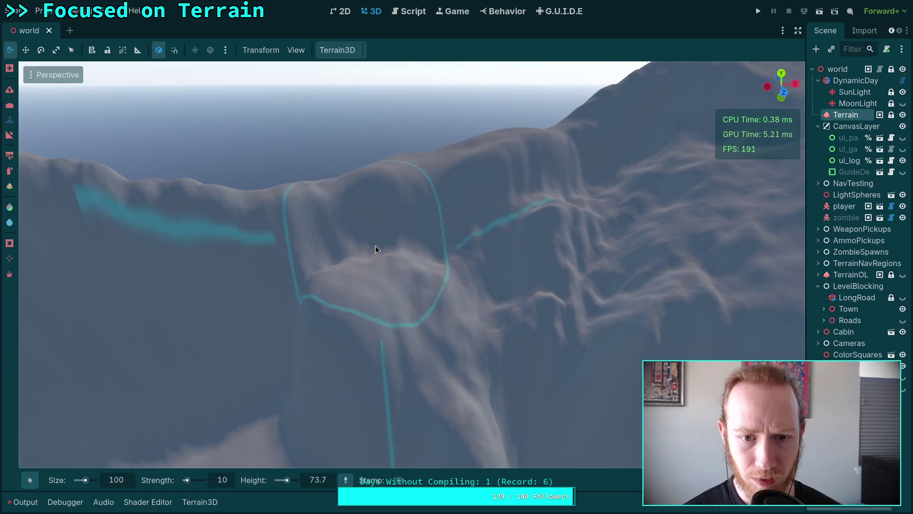
{"action": "left_click", "coordinate": [367, 195], "text": "ctrl"}
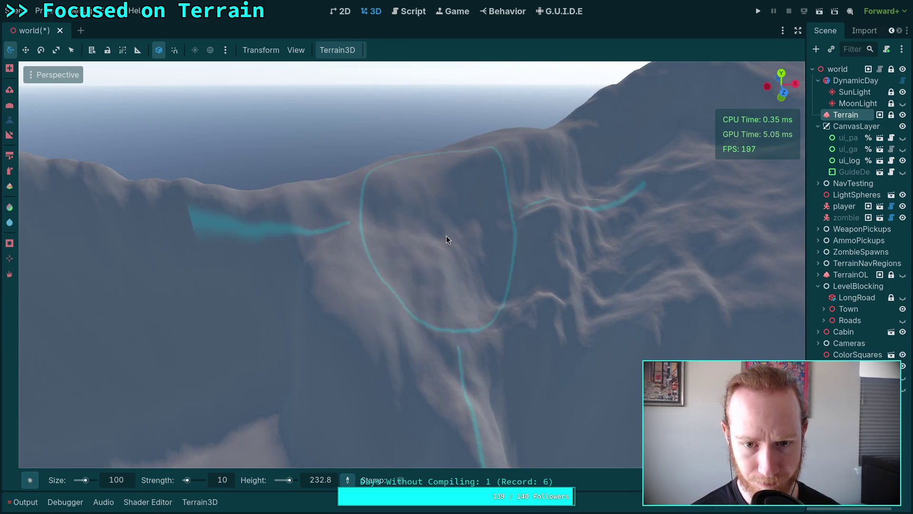
View the whole mountain and compare it with the mountain-lake reference photo
{"action": "right_click", "coordinate": [510, 276]}
{"action": "key", "text": "s"}
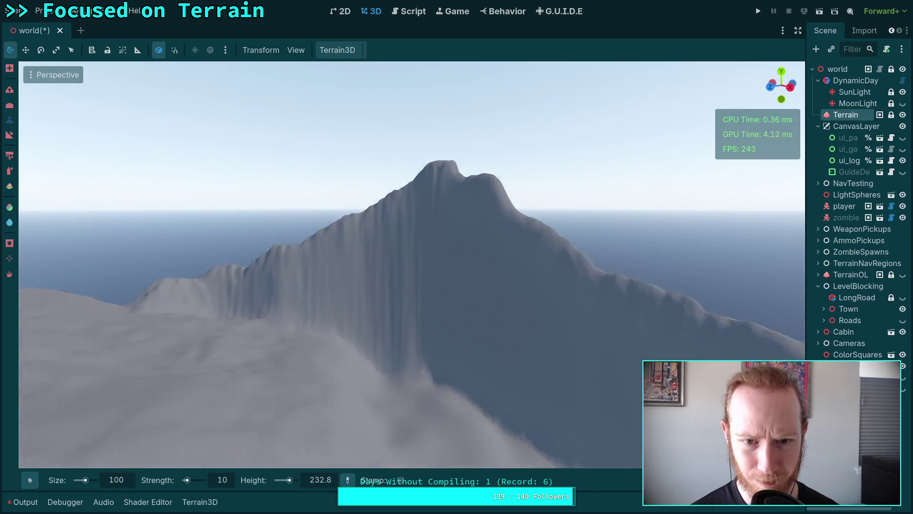
{"action": "key", "text": "super+4"}
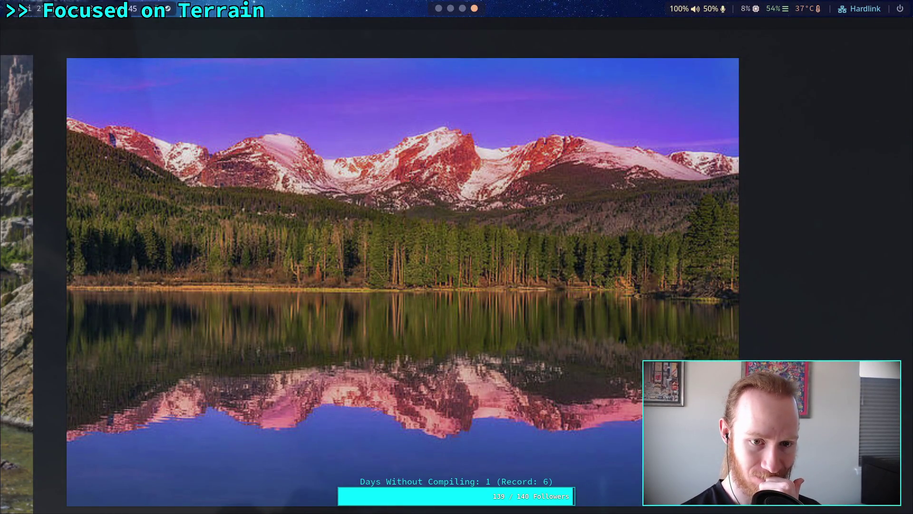
{"action": "key", "text": "super+1"}
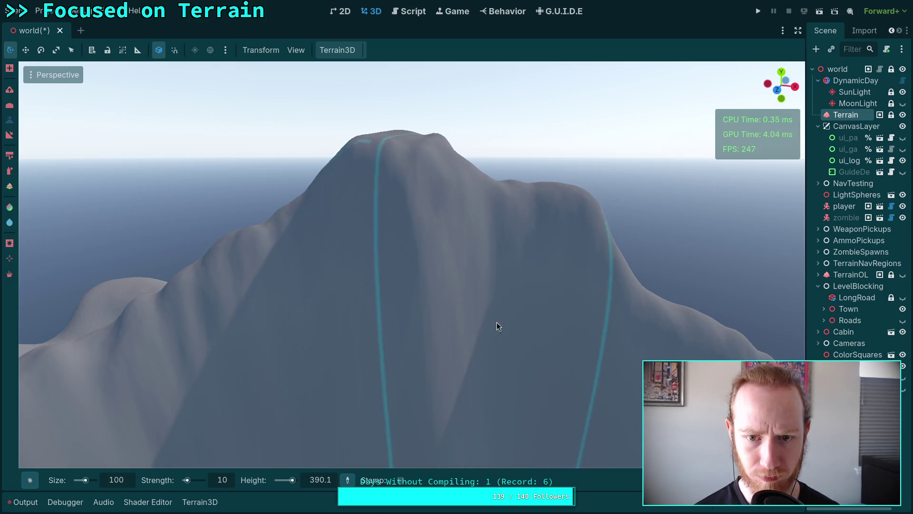
Sample several mountain heights for the brush, settling on a lower height of 332.9
{"action": "scroll", "coordinate": [548, 374], "scroll_direction": "down", "scroll_amount": 5}
{"action": "scroll", "coordinate": [427, 257], "scroll_direction": "down", "scroll_amount": 5}
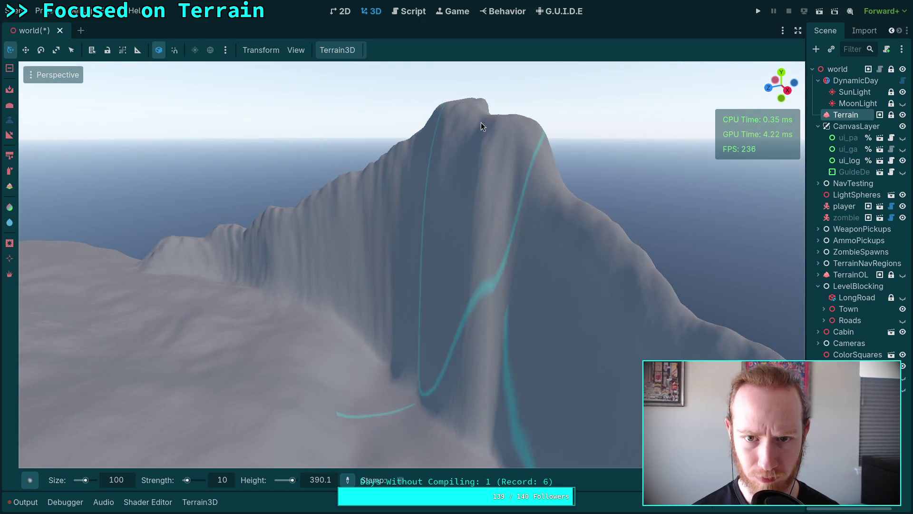
{"action": "left_click", "coordinate": [459, 186]}
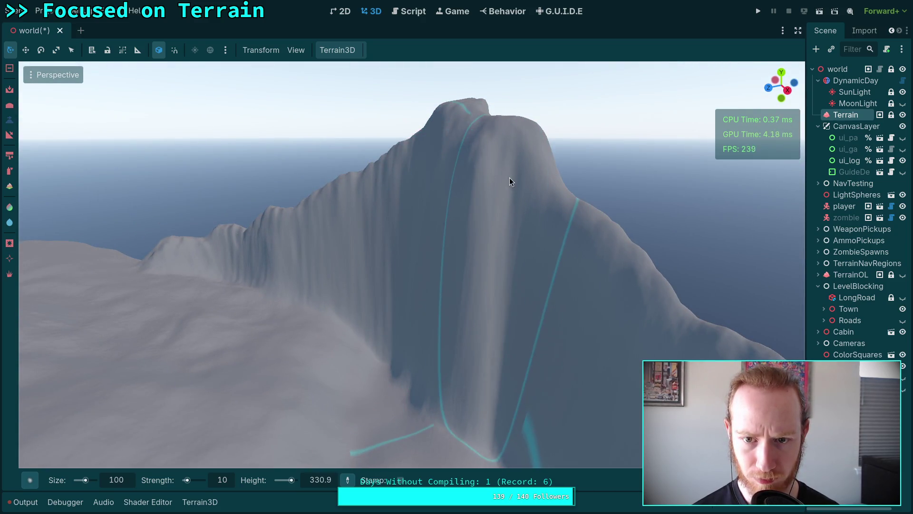
{"action": "left_click", "coordinate": [504, 195]}
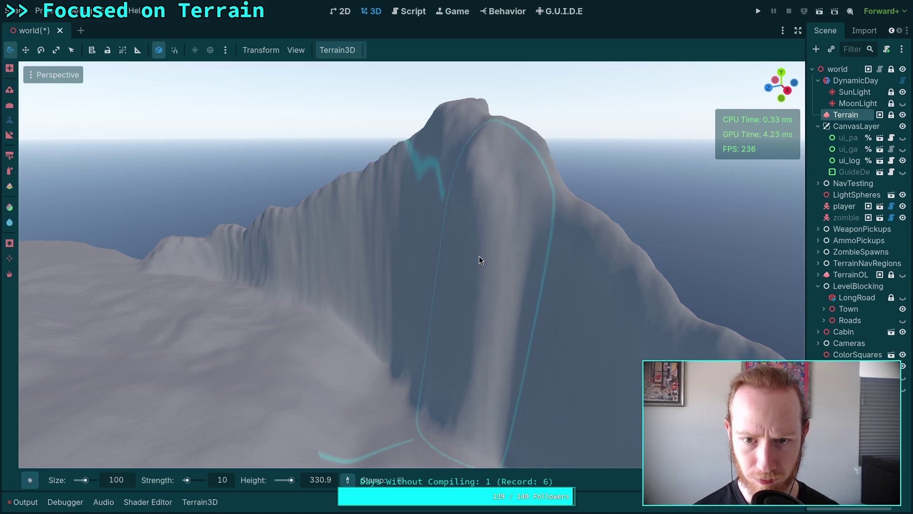
{"action": "scroll", "coordinate": [479, 256], "scroll_direction": "down", "scroll_amount": 4}
{"action": "left_click", "coordinate": [444, 232]}
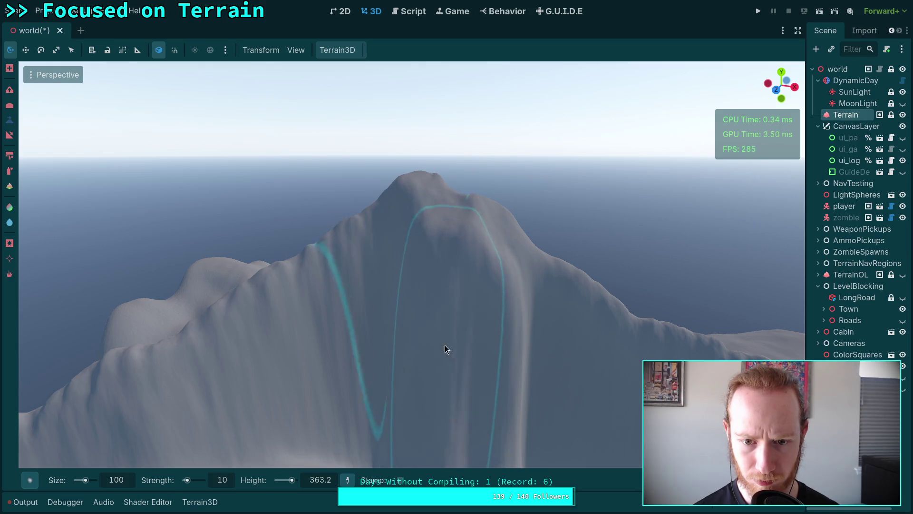
{"action": "scroll", "coordinate": [487, 341], "scroll_direction": "up", "scroll_amount": 3}
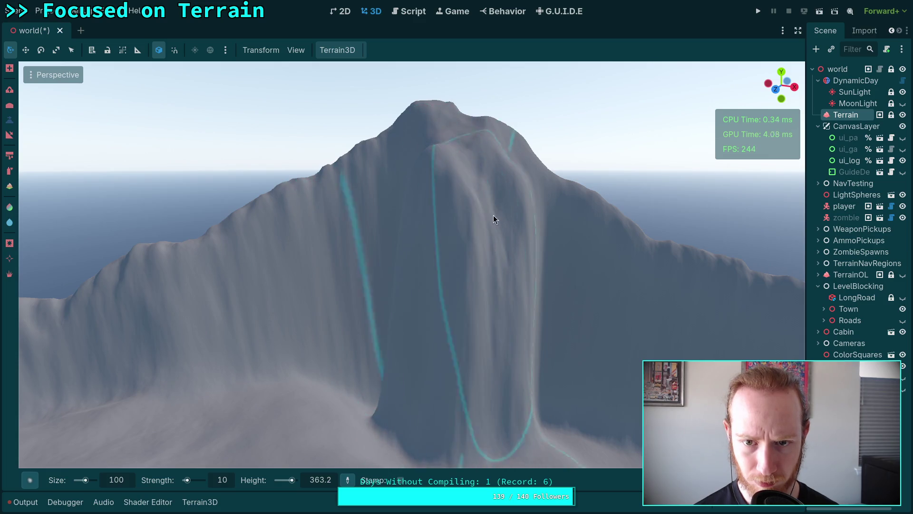
{"action": "scroll", "coordinate": [440, 182], "scroll_direction": "down", "scroll_amount": 2}
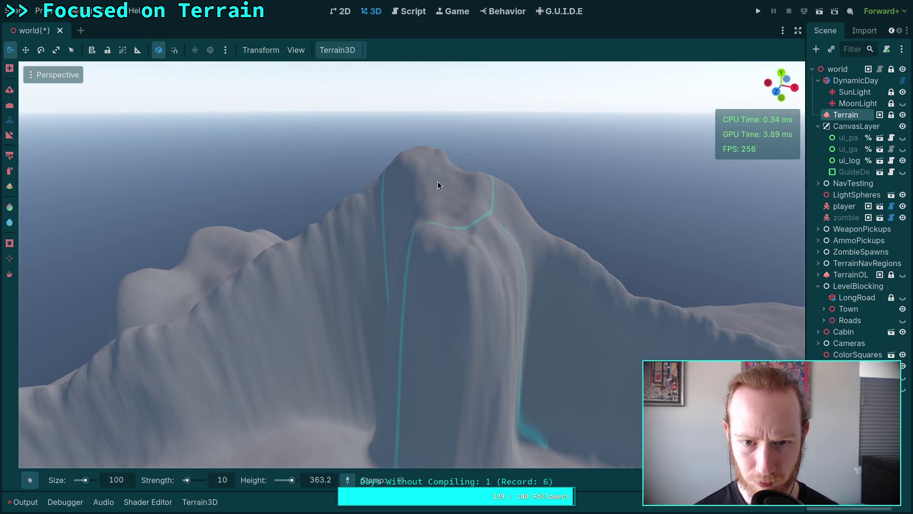
{"action": "left_click", "coordinate": [426, 171], "text": "ctrl"}
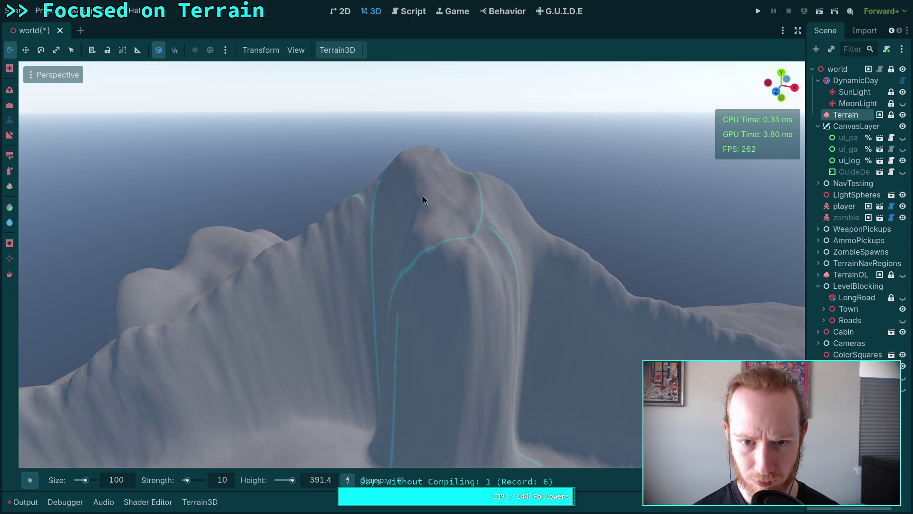
{"action": "left_click", "coordinate": [456, 247], "text": "ctrl"}
{"action": "scroll", "coordinate": [454, 214], "scroll_direction": "up", "scroll_amount": 2}
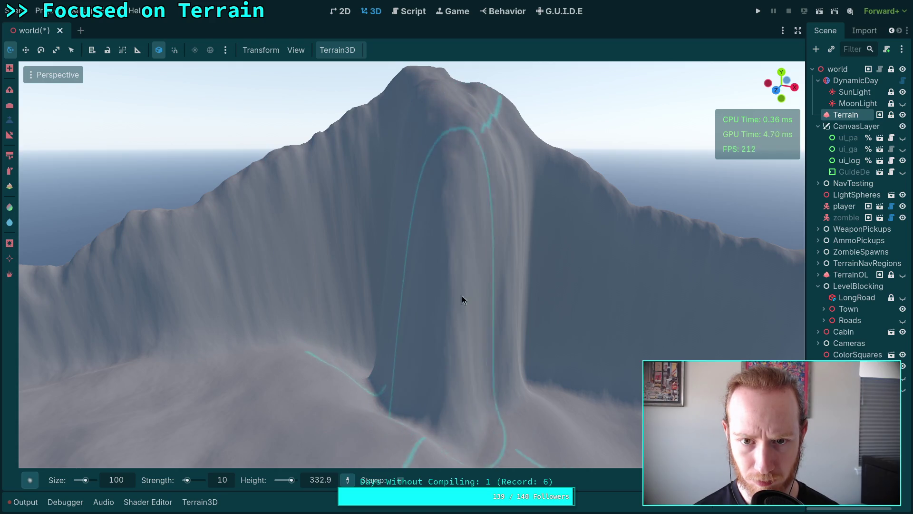
Raise a ledge at the cliff's base and build the peak and left ridge higher
{"action": "mouse_move", "coordinate": [467, 295]}
{"action": "left_mouse_down"}
{"action": "mouse_move", "coordinate": [418, 341]}
{"action": "mouse_move", "coordinate": [469, 372]}
{"action": "left_mouse_up"}
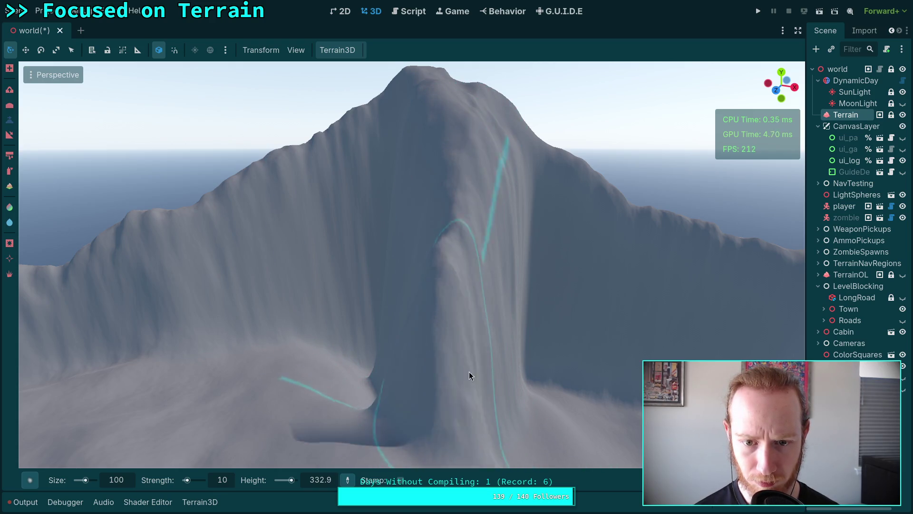
{"action": "scroll", "coordinate": [487, 326], "scroll_direction": "down", "scroll_amount": 3}
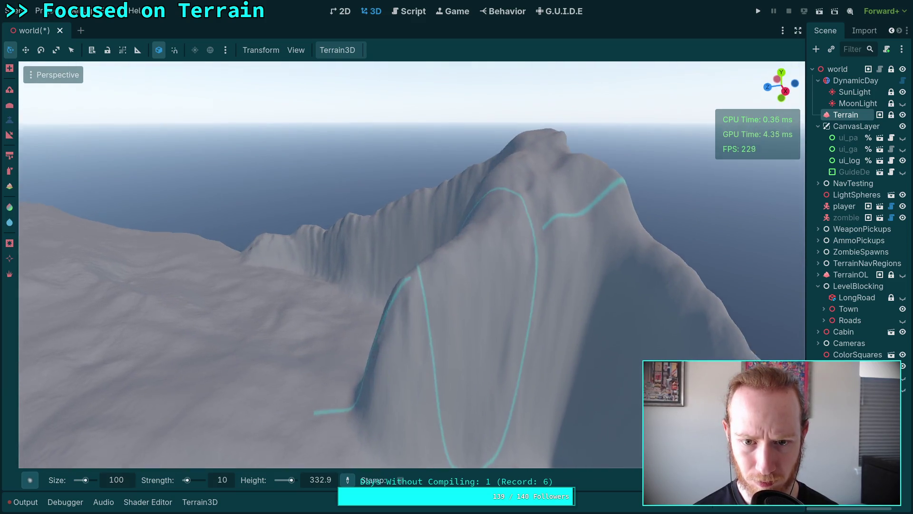
{"action": "scroll", "coordinate": [465, 220], "scroll_direction": "down", "scroll_amount": 2}
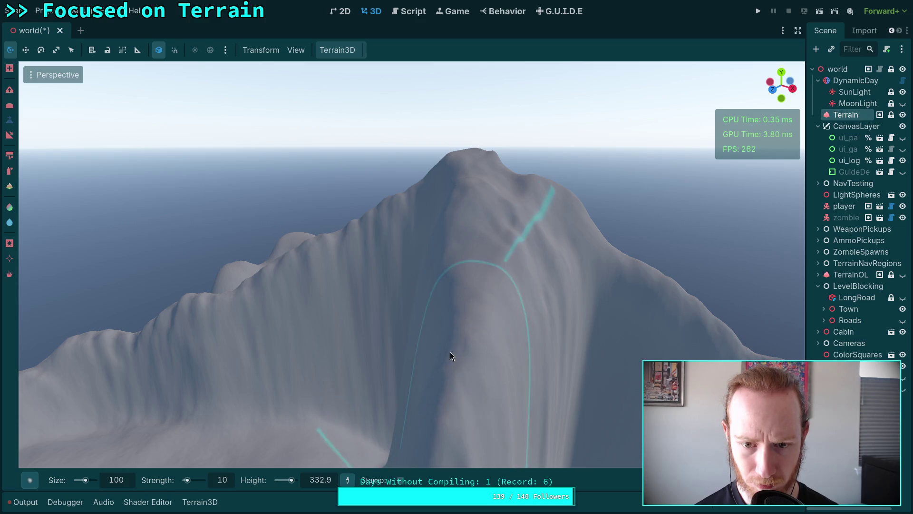
{"action": "scroll", "coordinate": [454, 332], "scroll_direction": "down", "scroll_amount": 3}
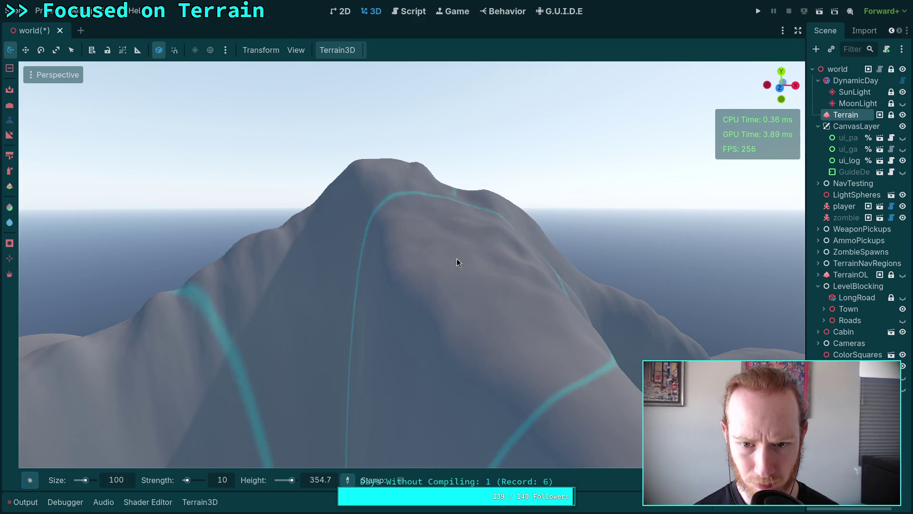
{"action": "left_click_drag", "start_coordinate": [404, 309], "coordinate": [367, 366]}
{"action": "left_click_drag", "start_coordinate": [404, 190], "coordinate": [407, 178]}
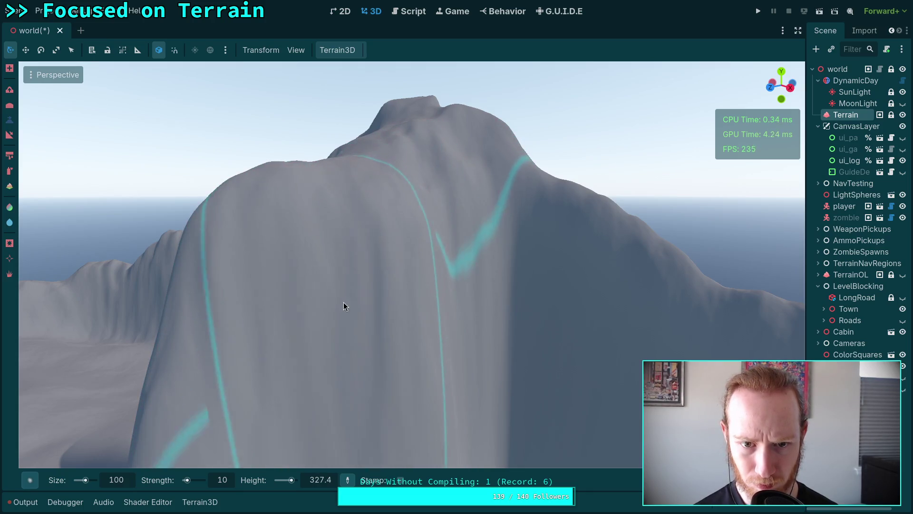
{"action": "mouse_move", "coordinate": [390, 311]}
{"action": "left_mouse_down"}
{"action": "mouse_move", "coordinate": [386, 318]}
{"action": "mouse_move", "coordinate": [377, 287]}
{"action": "left_mouse_up"}
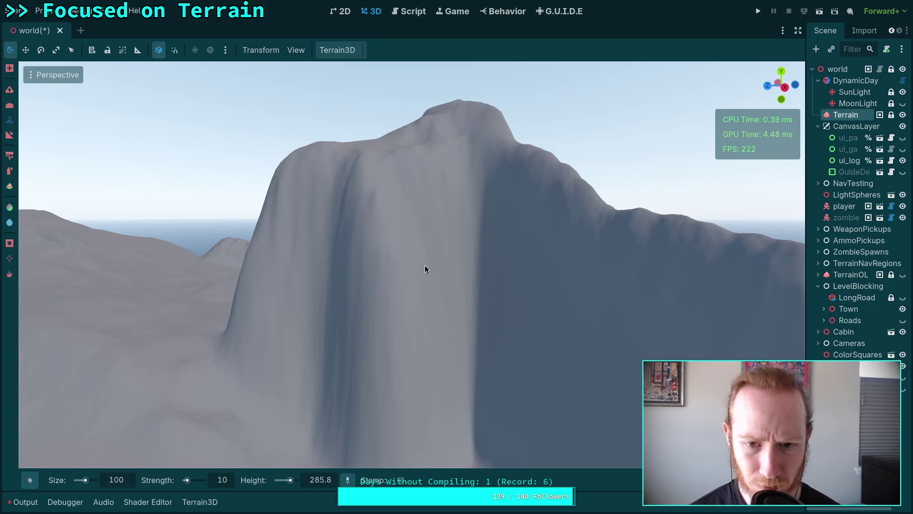
{"action": "scroll", "coordinate": [435, 226], "scroll_direction": "up", "scroll_amount": 4}
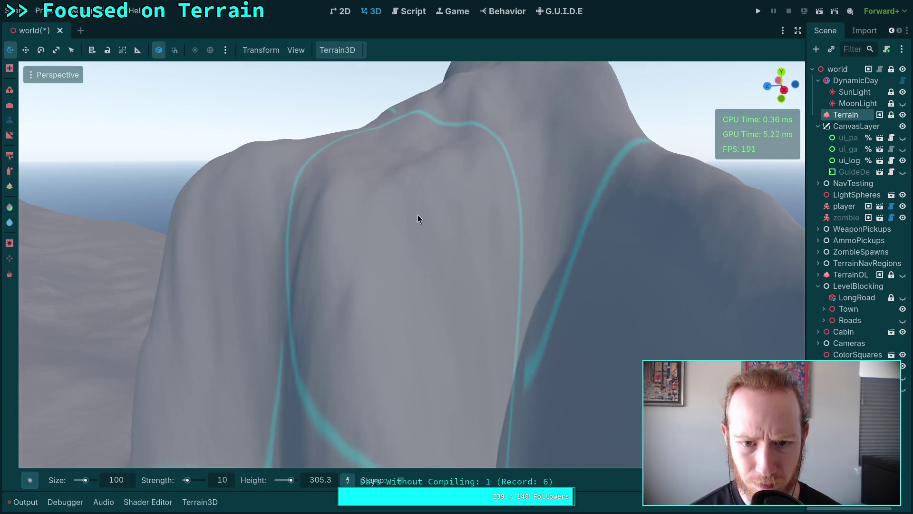
{"action": "scroll", "coordinate": [421, 257], "scroll_direction": "down", "scroll_amount": 3}
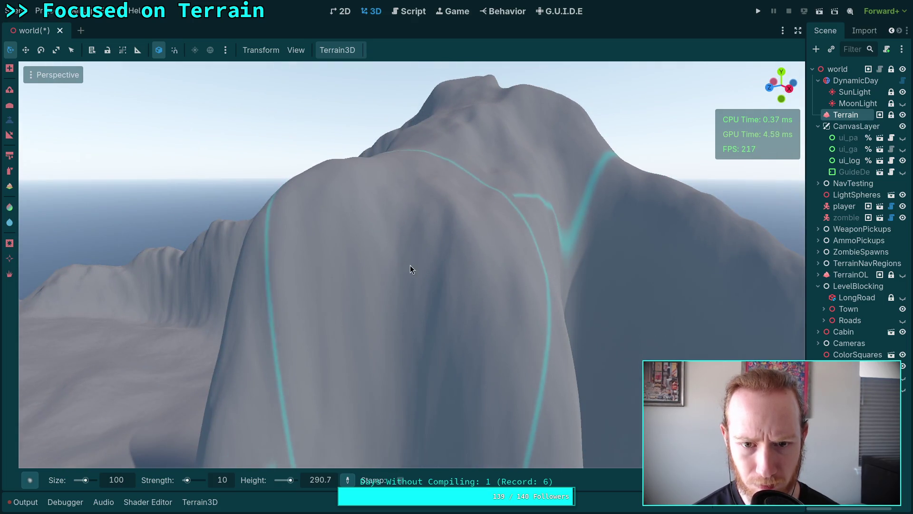
{"action": "scroll", "coordinate": [414, 320], "scroll_direction": "up", "scroll_amount": 2}
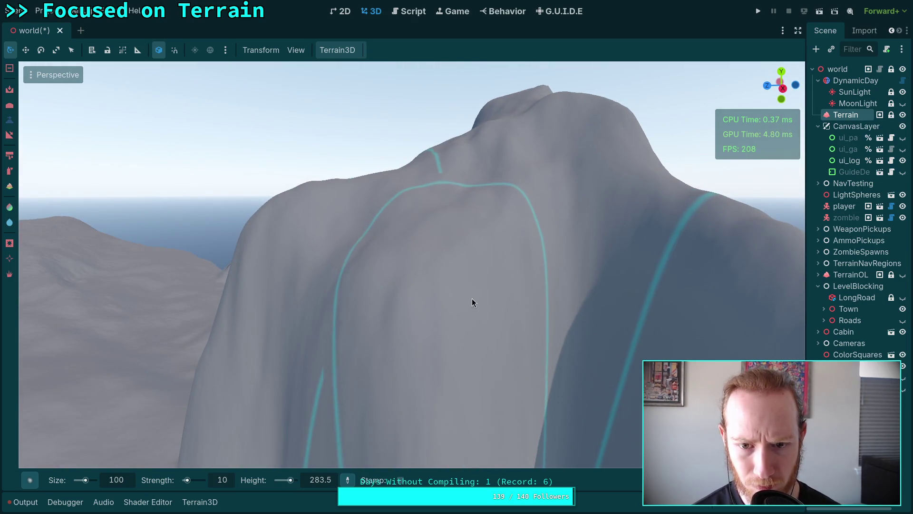
{"action": "scroll", "coordinate": [483, 317], "scroll_direction": "down", "scroll_amount": 3}
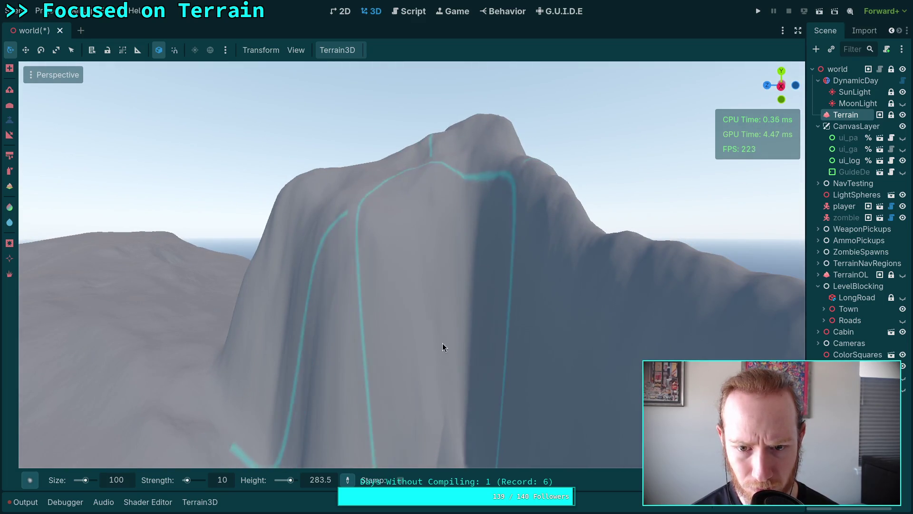
{"action": "scroll", "coordinate": [461, 318], "scroll_direction": "up", "scroll_amount": 3}
Carve new jagged ridges and vertical folds across the cliff face
{"action": "left_click_drag", "start_coordinate": [462, 318], "coordinate": [470, 194]}
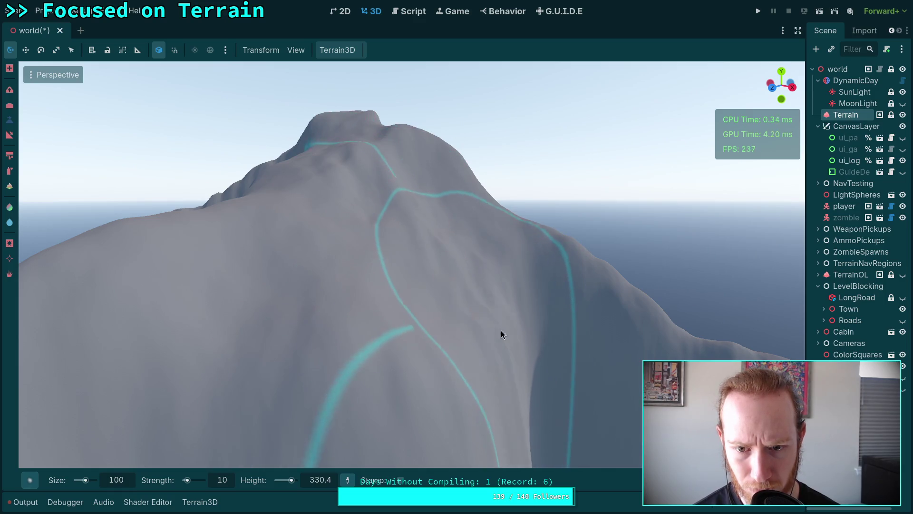
{"action": "scroll", "coordinate": [498, 319], "scroll_direction": "up", "scroll_amount": 3}
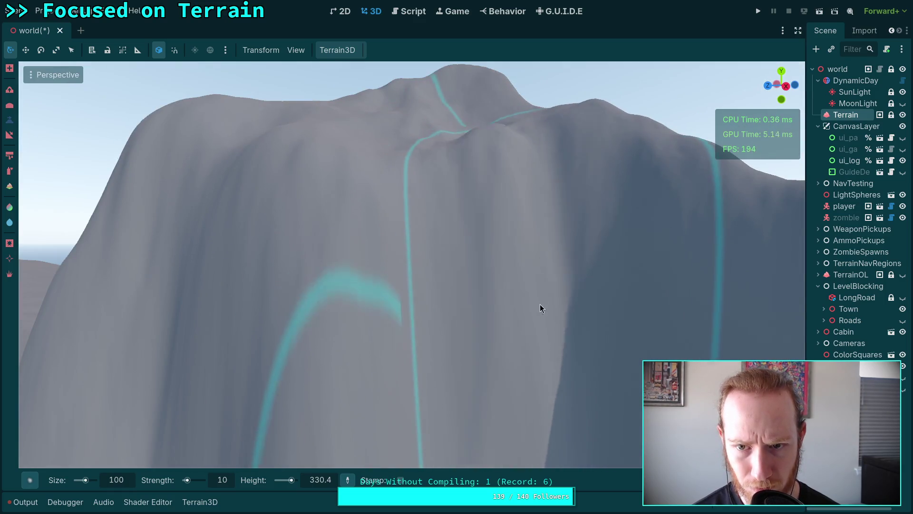
{"action": "scroll", "coordinate": [540, 305], "scroll_direction": "down", "scroll_amount": 5}
{"action": "left_click_drag", "start_coordinate": [481, 250], "coordinate": [523, 254]}
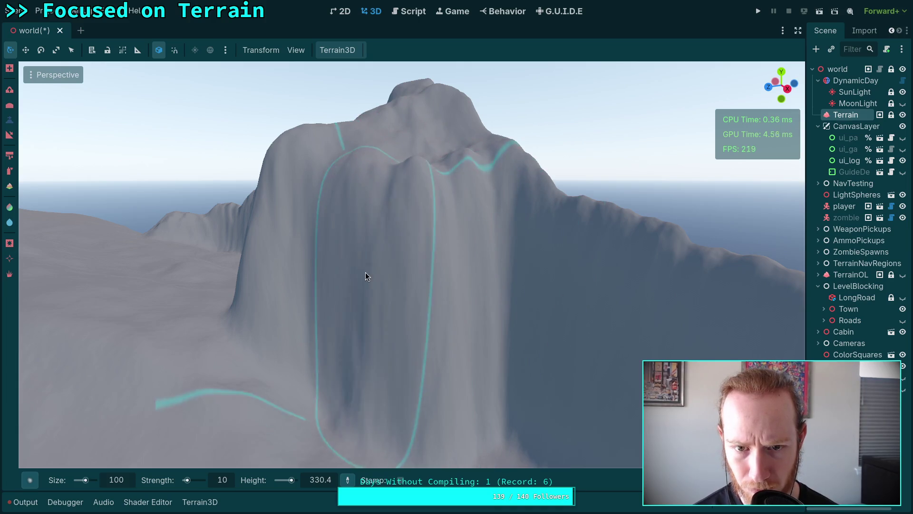
{"action": "scroll", "coordinate": [367, 285], "scroll_direction": "up", "scroll_amount": 3}
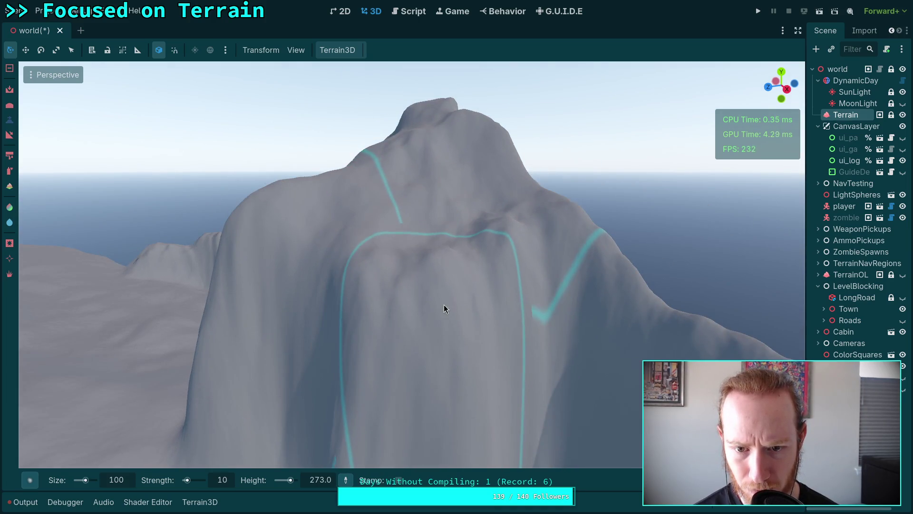
{"action": "scroll", "coordinate": [497, 275], "scroll_direction": "up", "scroll_amount": 4}
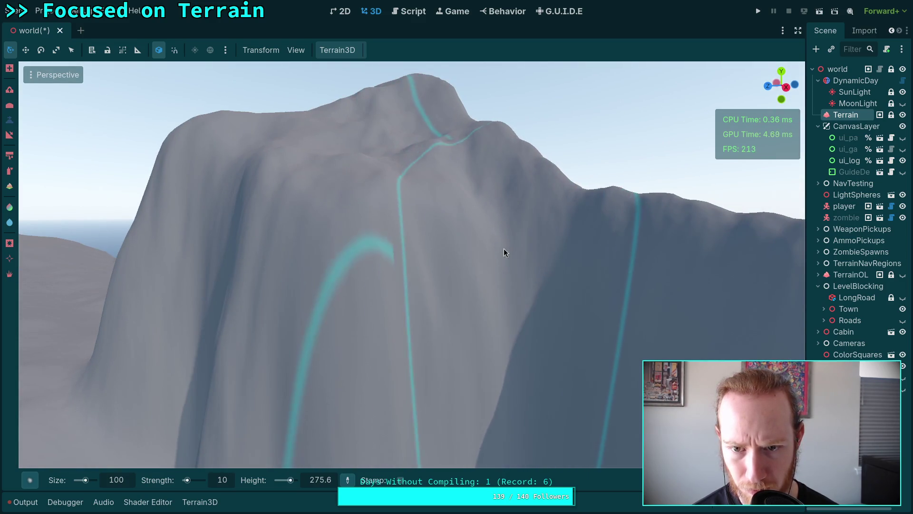
{"action": "scroll", "coordinate": [529, 296], "scroll_direction": "up", "scroll_amount": 3}
{"action": "scroll", "coordinate": [496, 301], "scroll_direction": "down", "scroll_amount": 4}
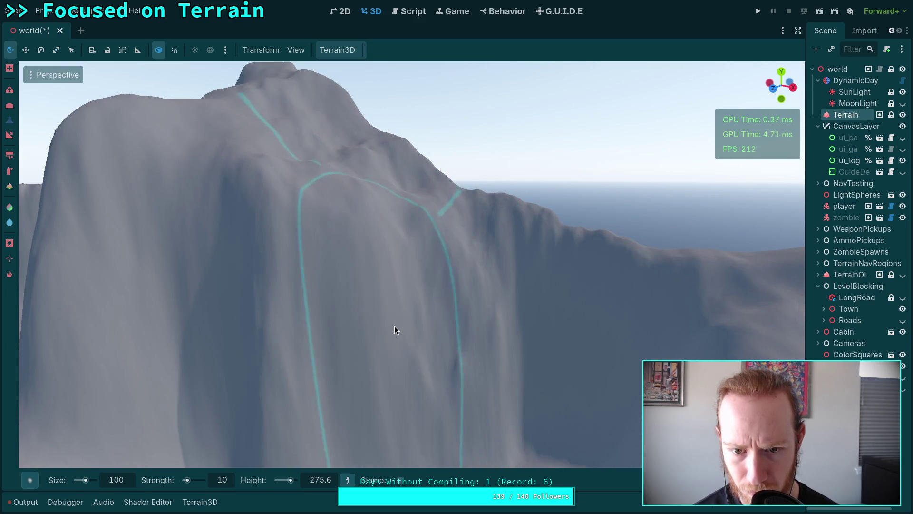
{"action": "scroll", "coordinate": [394, 327], "scroll_direction": "down", "scroll_amount": 3}
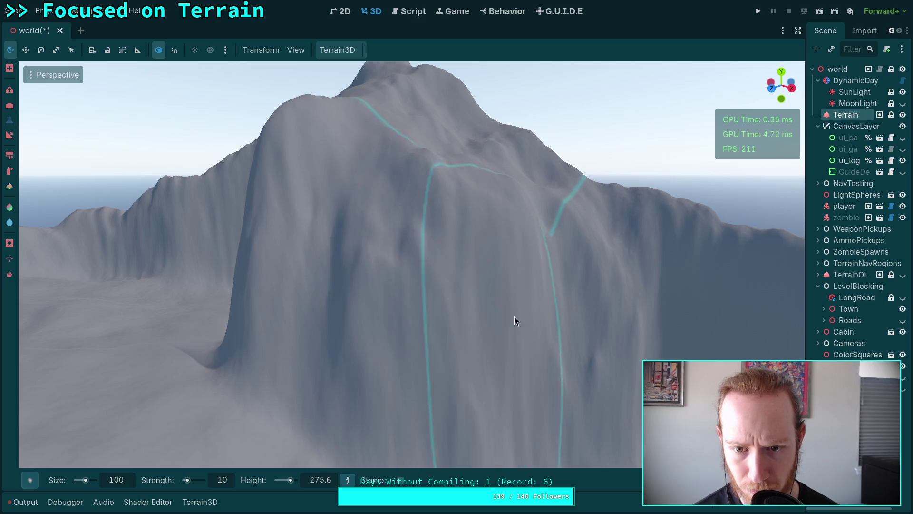
{"action": "scroll", "coordinate": [419, 331], "scroll_direction": "up", "scroll_amount": 4}
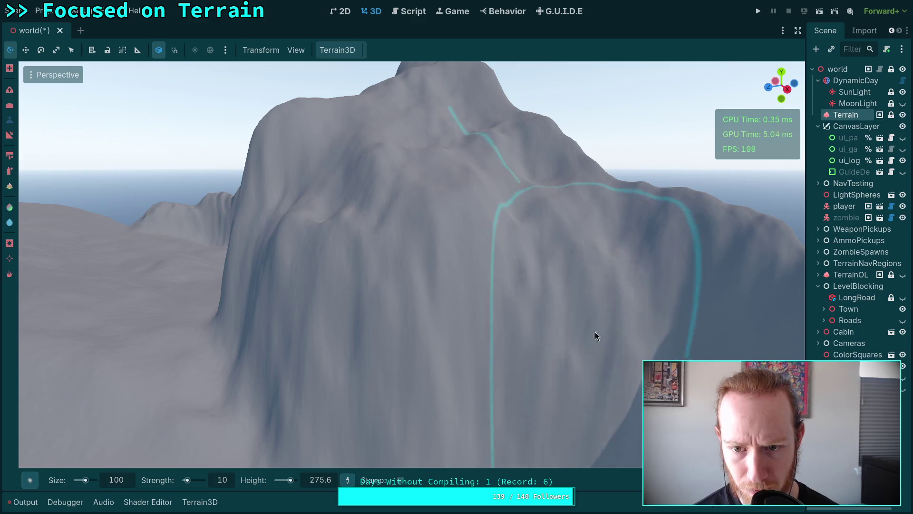
{"action": "scroll", "coordinate": [595, 332], "scroll_direction": "up", "scroll_amount": 5}
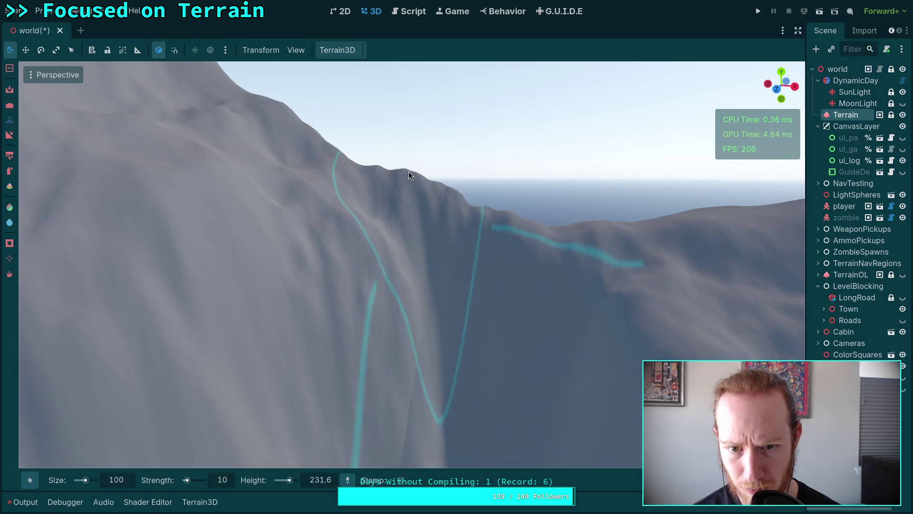
{"action": "mouse_move", "coordinate": [549, 319]}
{"action": "left_mouse_down"}
{"action": "mouse_move", "coordinate": [452, 321]}
{"action": "mouse_move", "coordinate": [445, 336]}
{"action": "mouse_move", "coordinate": [547, 376]}
{"action": "mouse_move", "coordinate": [453, 255]}
{"action": "mouse_move", "coordinate": [414, 291]}
{"action": "mouse_move", "coordinate": [437, 282]}
{"action": "mouse_move", "coordinate": [354, 288]}
{"action": "mouse_move", "coordinate": [404, 274]}
{"action": "mouse_move", "coordinate": [582, 285]}
{"action": "mouse_move", "coordinate": [452, 284]}
{"action": "mouse_move", "coordinate": [534, 272]}
{"action": "mouse_move", "coordinate": [552, 287]}
{"action": "mouse_move", "coordinate": [531, 275]}
{"action": "mouse_move", "coordinate": [472, 299]}
{"action": "mouse_move", "coordinate": [412, 280]}
{"action": "mouse_move", "coordinate": [383, 255]}
{"action": "mouse_move", "coordinate": [352, 270]}
{"action": "left_mouse_up"}
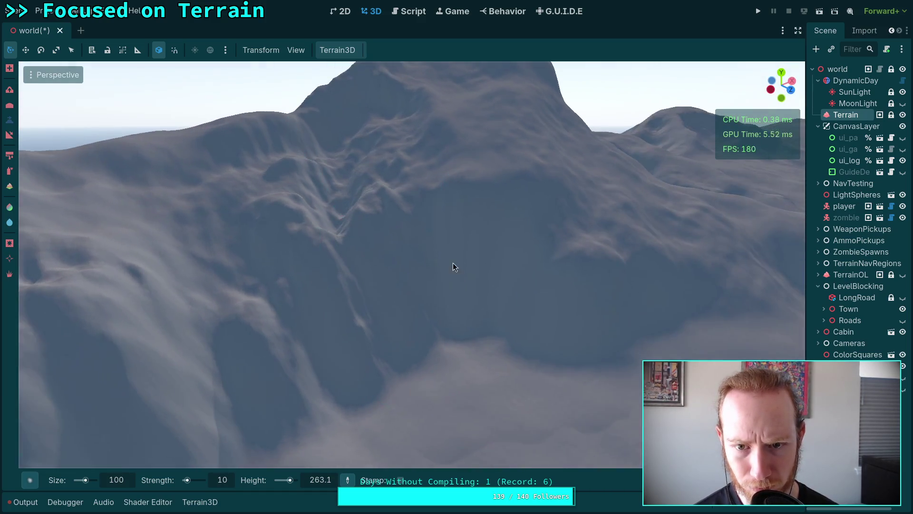
{"action": "mouse_move", "coordinate": [452, 263]}
{"action": "left_mouse_down"}
{"action": "mouse_move", "coordinate": [421, 273]}
{"action": "mouse_move", "coordinate": [496, 263]}
{"action": "mouse_move", "coordinate": [525, 283]}
{"action": "mouse_move", "coordinate": [446, 291]}
{"action": "left_mouse_up"}
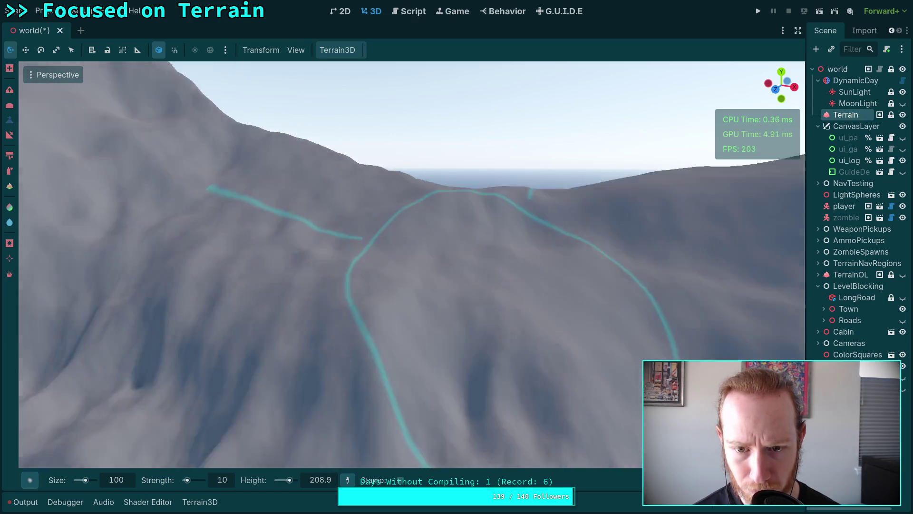
{"action": "scroll", "coordinate": [628, 292], "scroll_direction": "down", "scroll_amount": 5}
{"action": "scroll", "coordinate": [446, 190], "scroll_direction": "up", "scroll_amount": 5}
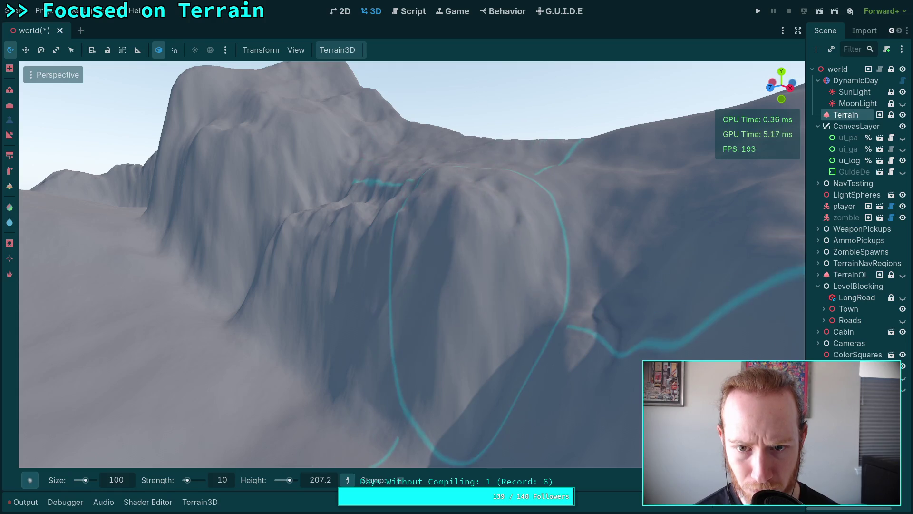
{"action": "scroll", "coordinate": [368, 218], "scroll_direction": "up", "scroll_amount": 3}
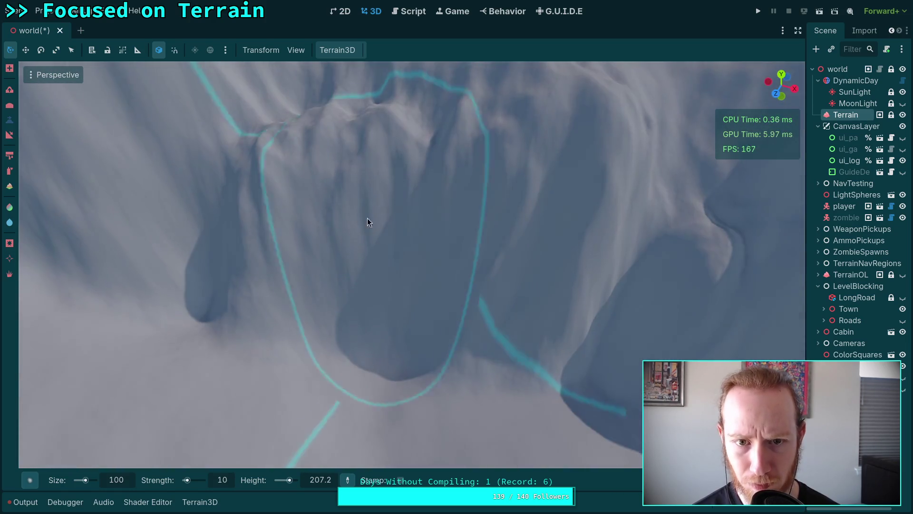
{"action": "scroll", "coordinate": [570, 310], "scroll_direction": "down", "scroll_amount": 3}
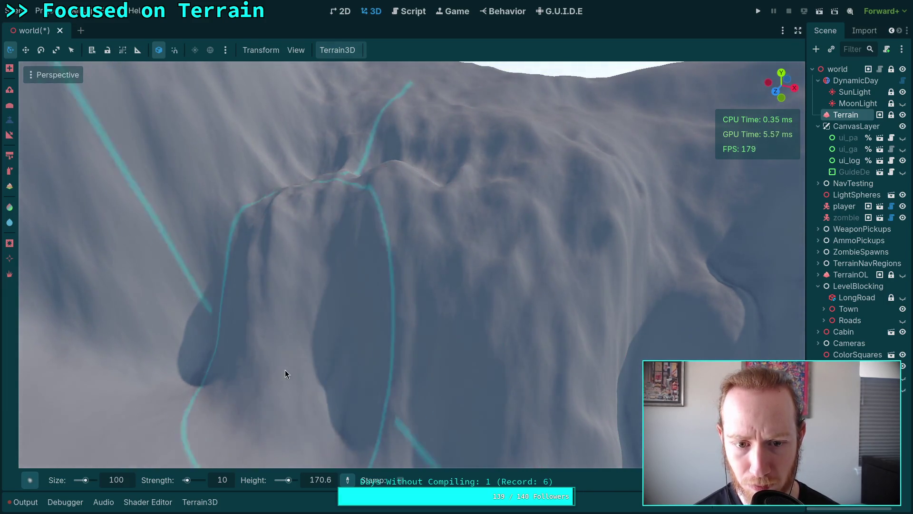
{"action": "scroll", "coordinate": [444, 392], "scroll_direction": "down", "scroll_amount": 2}
{"action": "scroll", "coordinate": [371, 329], "scroll_direction": "down", "scroll_amount": 2}
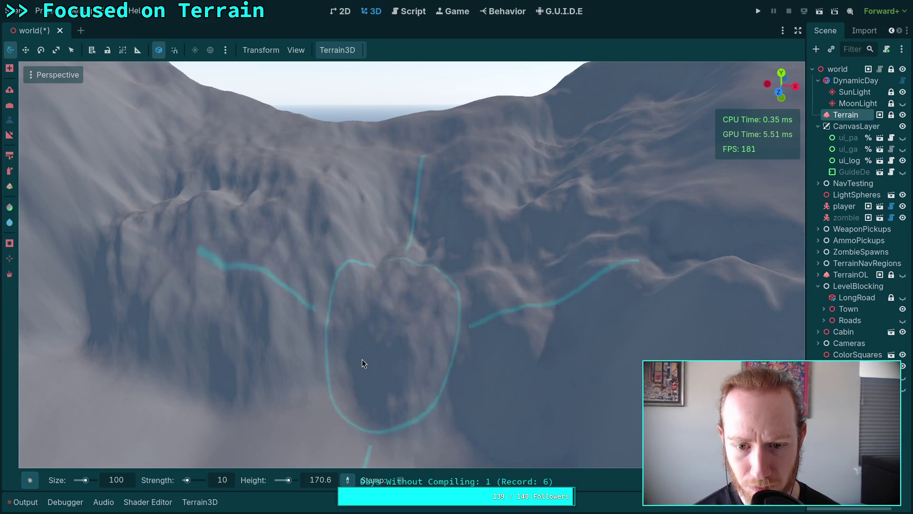
{"action": "mouse_move", "coordinate": [315, 363]}
{"action": "left_mouse_down"}
{"action": "mouse_move", "coordinate": [276, 329]}
{"action": "mouse_move", "coordinate": [469, 303]}
{"action": "left_mouse_up"}
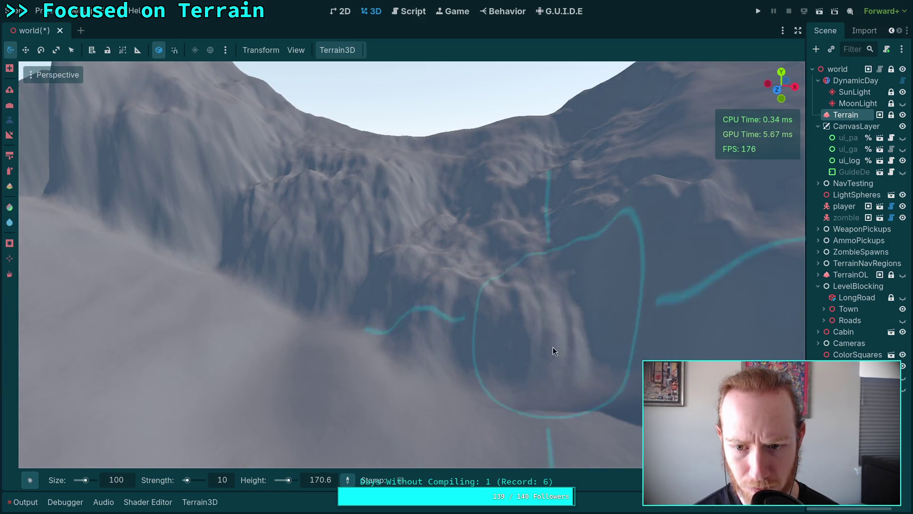
{"action": "left_click_drag", "start_coordinate": [398, 301], "coordinate": [326, 279]}
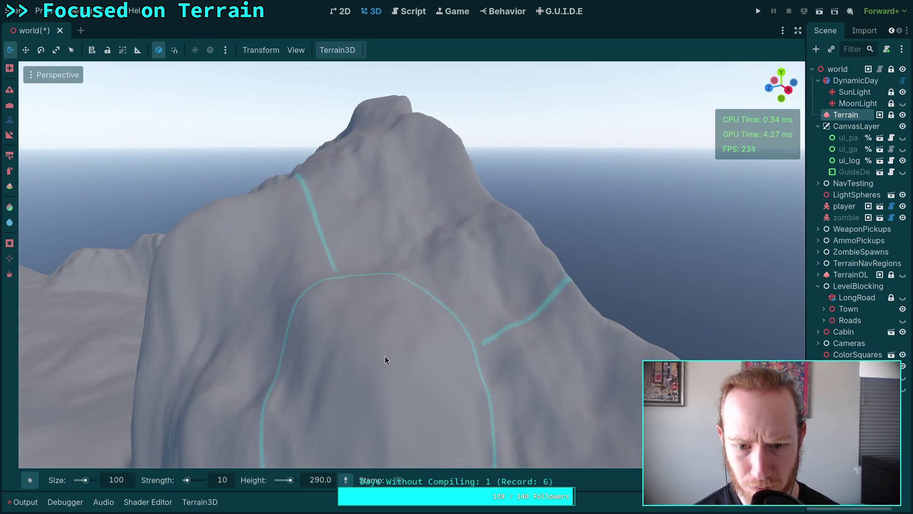
{"action": "left_click_drag", "start_coordinate": [385, 356], "coordinate": [378, 325]}
{"action": "left_click_drag", "start_coordinate": [293, 263], "coordinate": [280, 252]}
{"action": "left_click_drag", "start_coordinate": [394, 309], "coordinate": [454, 293]}
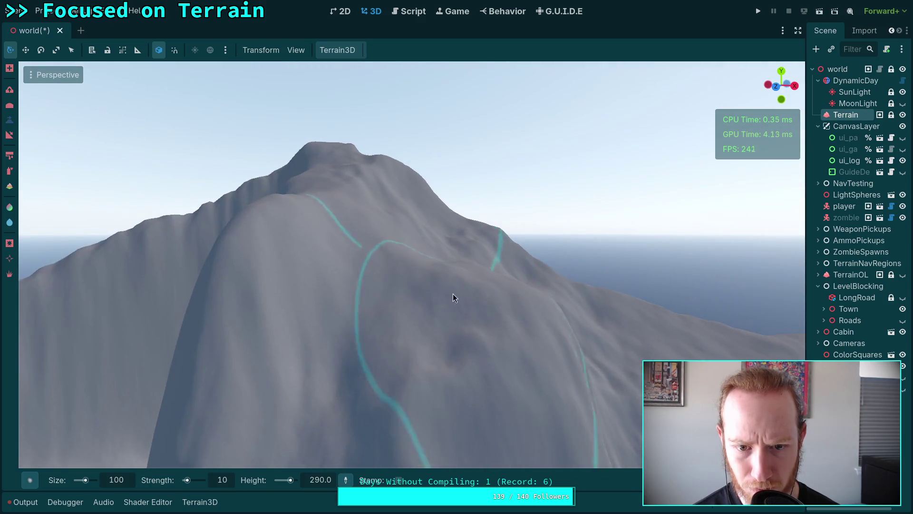
{"action": "left_click_drag", "start_coordinate": [381, 313], "coordinate": [455, 258]}
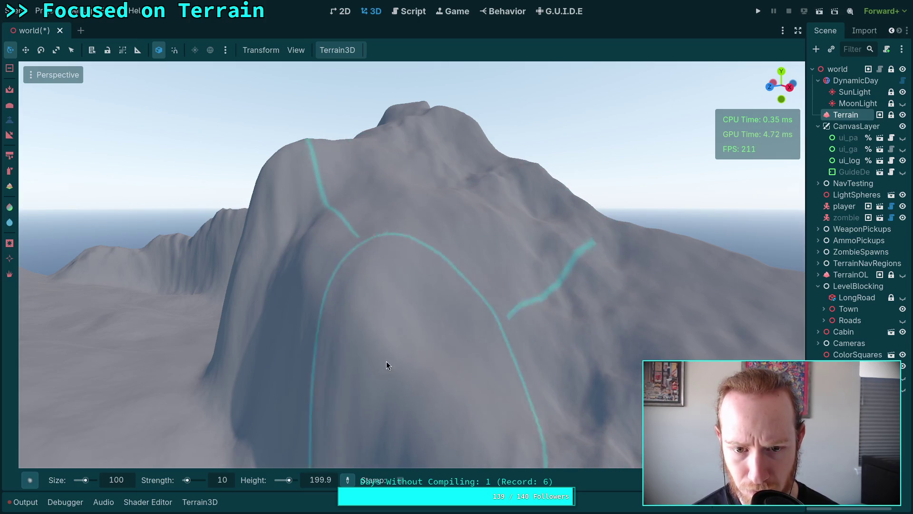
{"action": "mouse_move", "coordinate": [418, 339]}
{"action": "left_mouse_down"}
{"action": "mouse_move", "coordinate": [445, 313]}
{"action": "mouse_move", "coordinate": [473, 322]}
{"action": "left_mouse_up"}
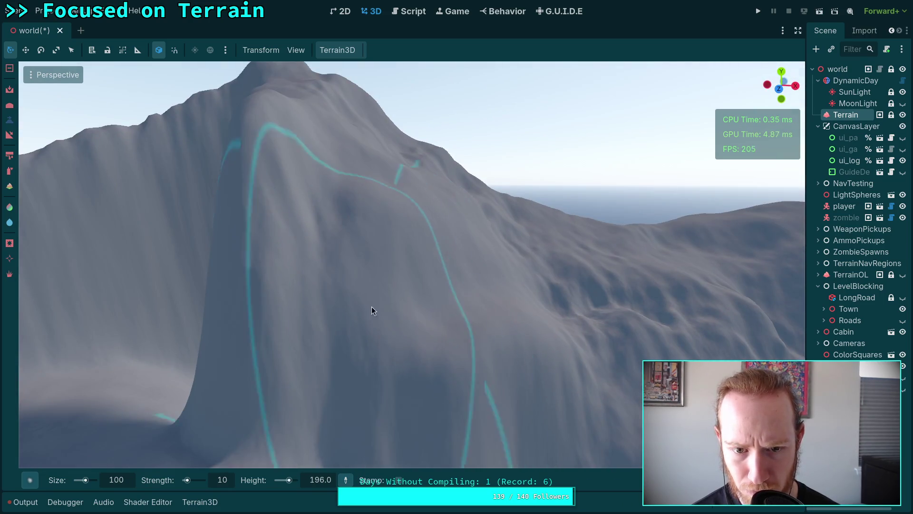
{"action": "left_click_drag", "start_coordinate": [413, 301], "coordinate": [360, 286]}
{"action": "mouse_move", "coordinate": [381, 335]}
{"action": "left_mouse_down"}
{"action": "mouse_move", "coordinate": [470, 336]}
{"action": "mouse_move", "coordinate": [416, 365]}
{"action": "mouse_move", "coordinate": [390, 329]}
{"action": "left_mouse_up"}
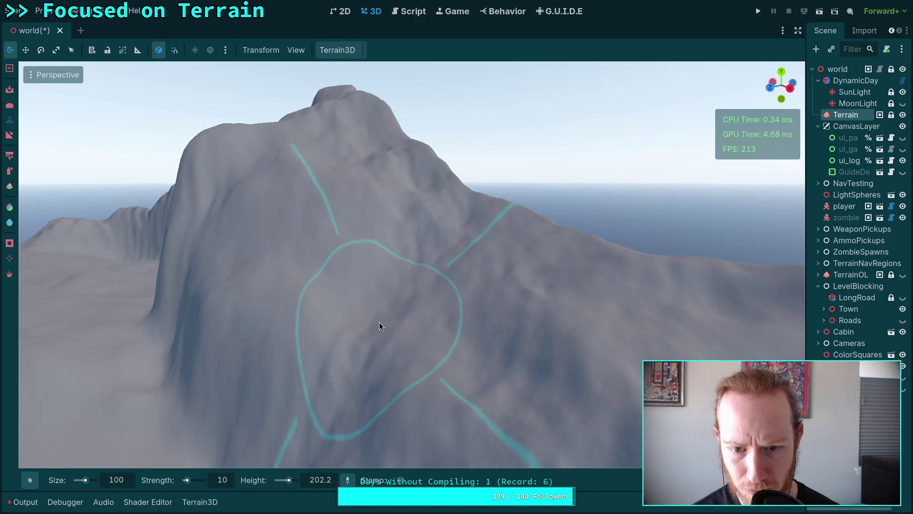
{"action": "left_click_drag", "start_coordinate": [542, 400], "coordinate": [523, 380]}
{"action": "scroll", "coordinate": [416, 241], "scroll_direction": "down", "scroll_amount": 2}
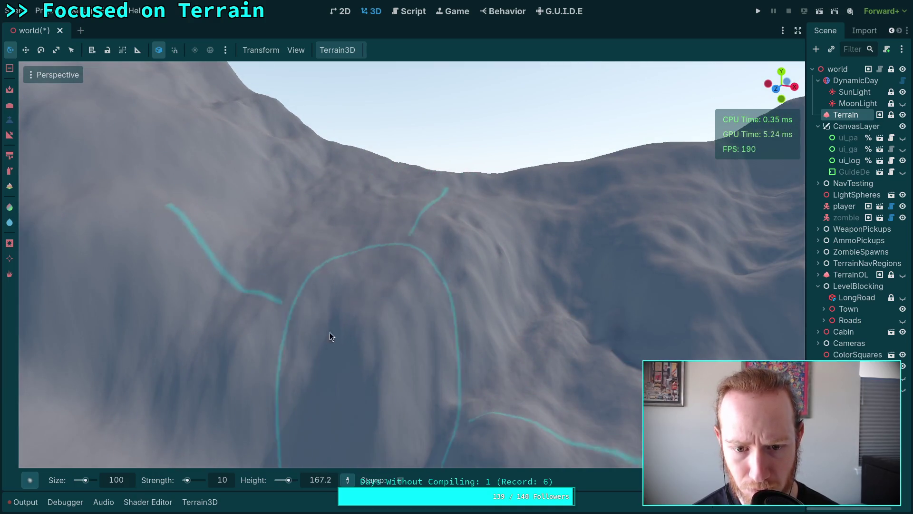
{"action": "scroll", "coordinate": [519, 301], "scroll_direction": "down", "scroll_amount": 2}
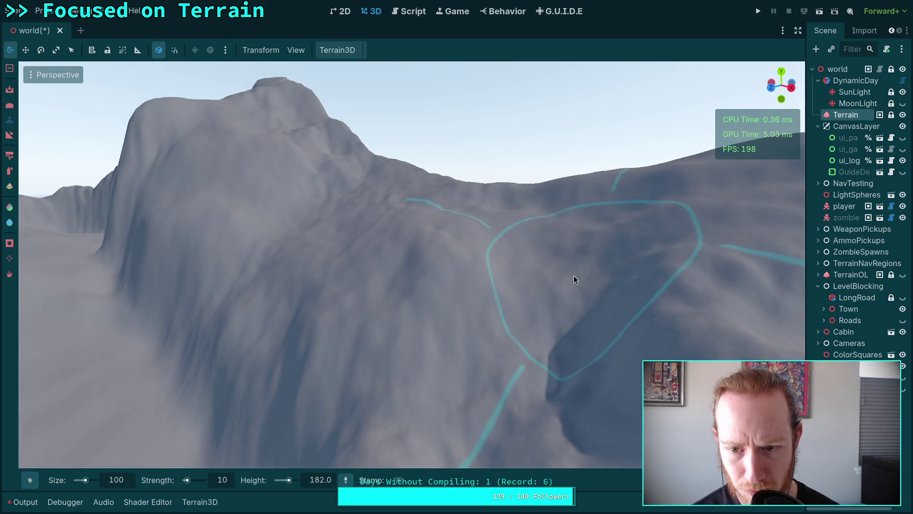
{"action": "mouse_move", "coordinate": [551, 405]}
{"action": "left_mouse_down"}
{"action": "mouse_move", "coordinate": [428, 290]}
{"action": "mouse_move", "coordinate": [399, 244]}
{"action": "mouse_move", "coordinate": [460, 256]}
{"action": "left_mouse_up"}
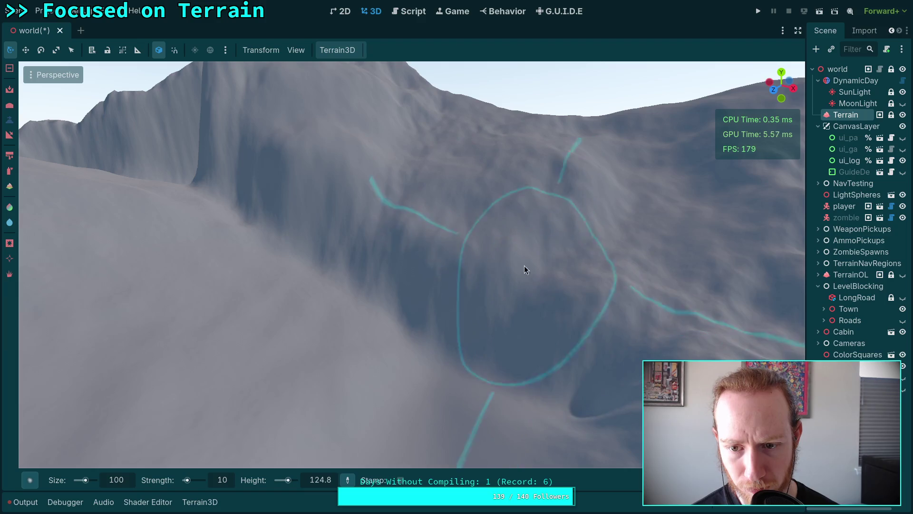
{"action": "left_click_drag", "start_coordinate": [392, 247], "coordinate": [370, 228]}
{"action": "left_click_drag", "start_coordinate": [228, 256], "coordinate": [214, 253]}
{"action": "key", "text": "w"}
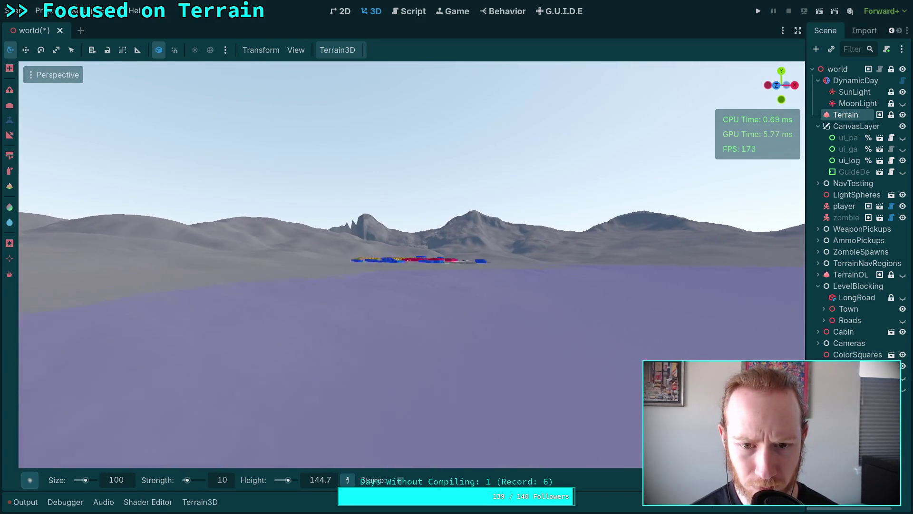
{"action": "key", "text": "w"}
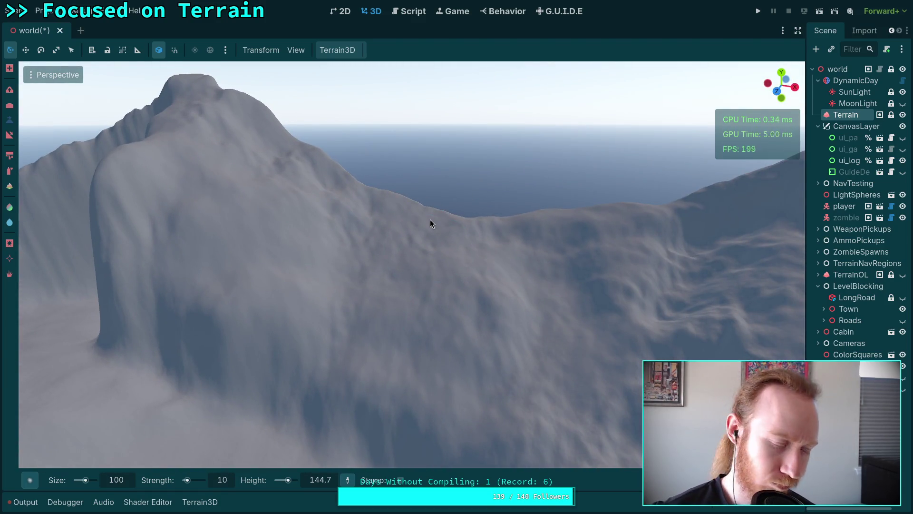
{"action": "key", "text": "super+4"}
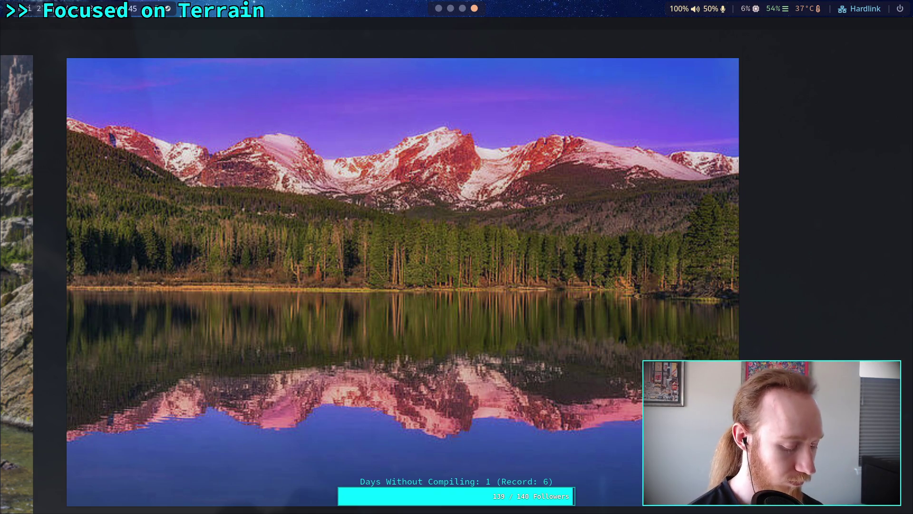
{"action": "key", "text": "super+1"}
{"action": "key", "text": "w"}
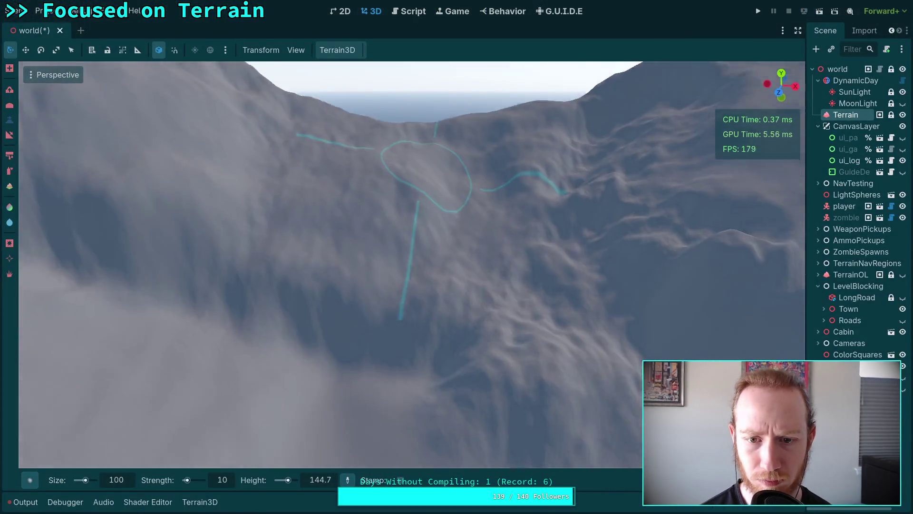
{"action": "scroll", "coordinate": [365, 186], "scroll_direction": "up", "scroll_amount": 5}
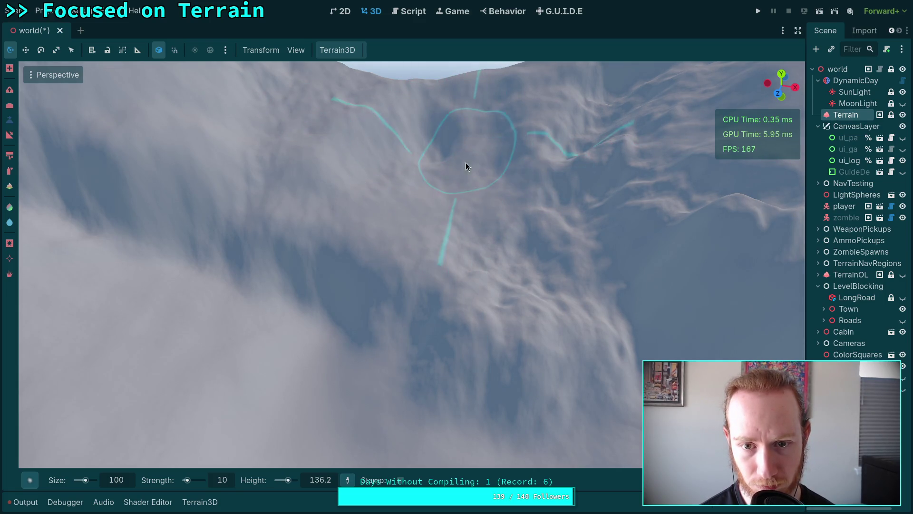
{"action": "scroll", "coordinate": [466, 162], "scroll_direction": "down", "scroll_amount": 2}
{"action": "scroll", "coordinate": [351, 196], "scroll_direction": "down", "scroll_amount": 3}
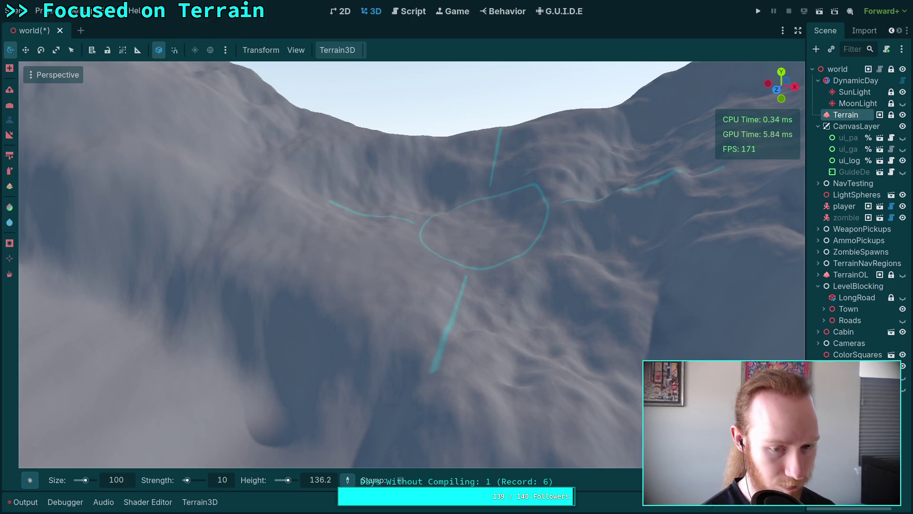
{"action": "key", "text": "super+4"}
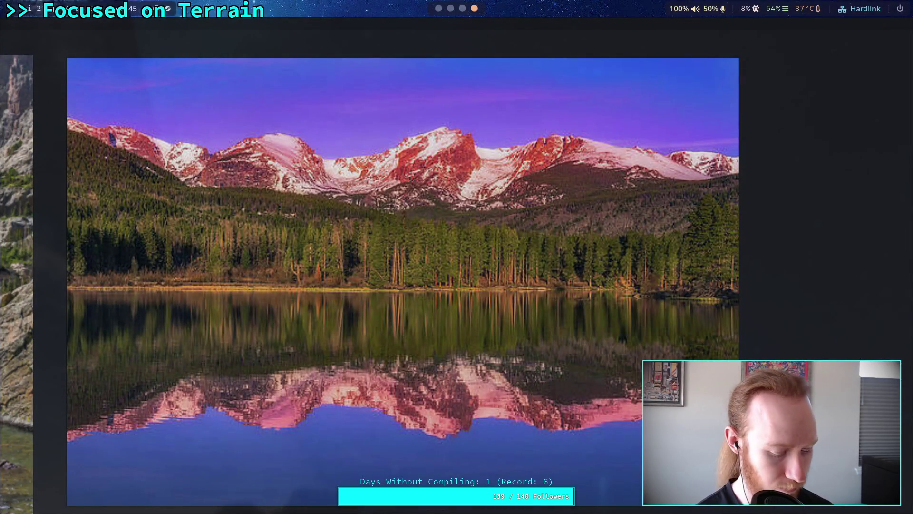
{"action": "key", "text": "super+1"}
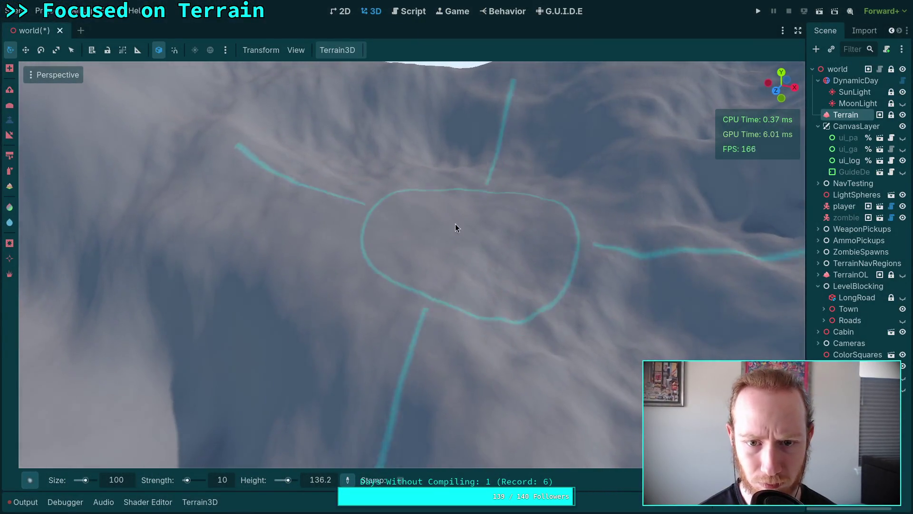
{"action": "left_click", "coordinate": [487, 255], "text": "ctrl"}
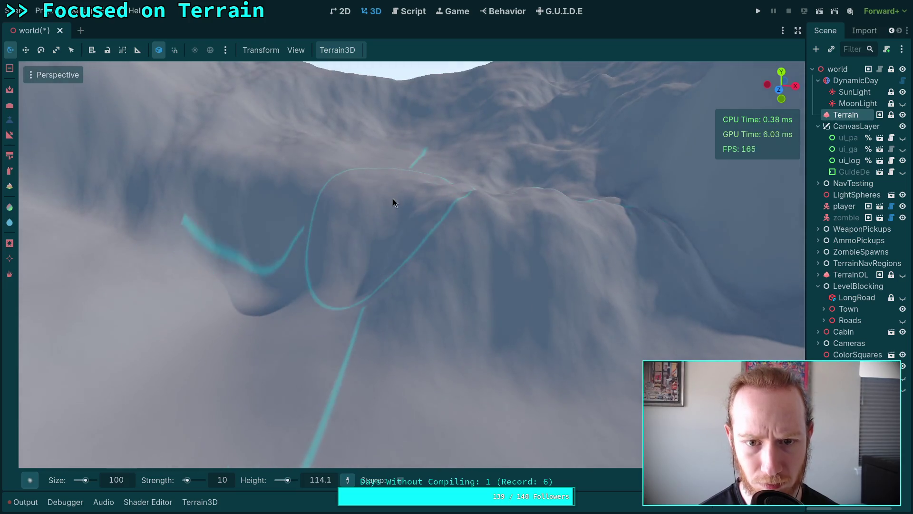
Lower a dark hollow into the ridge face, then raise and reshape its curved crest
{"action": "mouse_move", "coordinate": [393, 198]}
{"action": "left_mouse_down"}
{"action": "mouse_move", "coordinate": [375, 227]}
{"action": "mouse_move", "coordinate": [493, 252]}
{"action": "mouse_move", "coordinate": [521, 269]}
{"action": "mouse_move", "coordinate": [325, 190]}
{"action": "mouse_move", "coordinate": [237, 207]}
{"action": "mouse_move", "coordinate": [293, 279]}
{"action": "mouse_move", "coordinate": [436, 336]}
{"action": "mouse_move", "coordinate": [521, 295]}
{"action": "mouse_move", "coordinate": [459, 247]}
{"action": "mouse_move", "coordinate": [377, 278]}
{"action": "mouse_move", "coordinate": [434, 236]}
{"action": "mouse_move", "coordinate": [394, 220]}
{"action": "mouse_move", "coordinate": [405, 247]}
{"action": "mouse_move", "coordinate": [347, 320]}
{"action": "mouse_move", "coordinate": [317, 269]}
{"action": "mouse_move", "coordinate": [376, 301]}
{"action": "mouse_move", "coordinate": [445, 241]}
{"action": "mouse_move", "coordinate": [382, 265]}
{"action": "mouse_move", "coordinate": [293, 251]}
{"action": "left_mouse_up"}
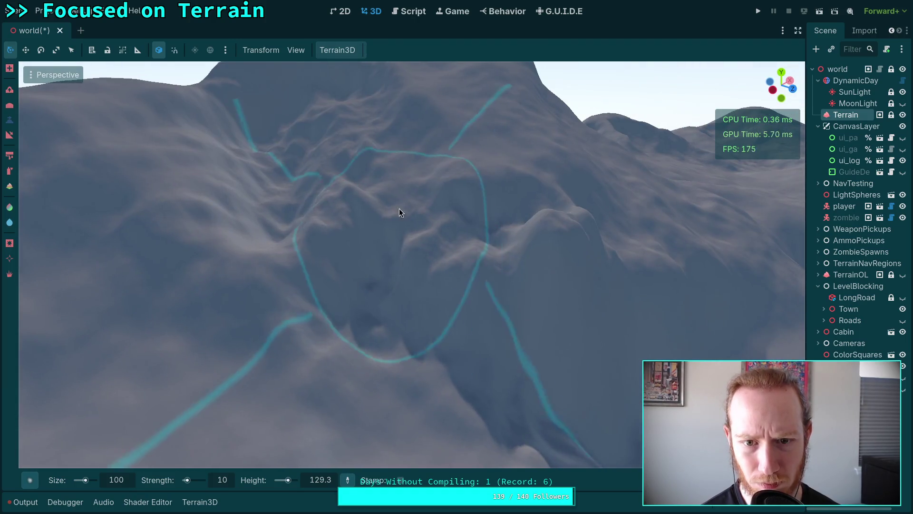
{"action": "mouse_move", "coordinate": [400, 210]}
{"action": "left_mouse_down"}
{"action": "mouse_move", "coordinate": [496, 223]}
{"action": "mouse_move", "coordinate": [571, 254]}
{"action": "mouse_move", "coordinate": [472, 232]}
{"action": "mouse_move", "coordinate": [429, 242]}
{"action": "mouse_move", "coordinate": [417, 223]}
{"action": "left_mouse_up"}
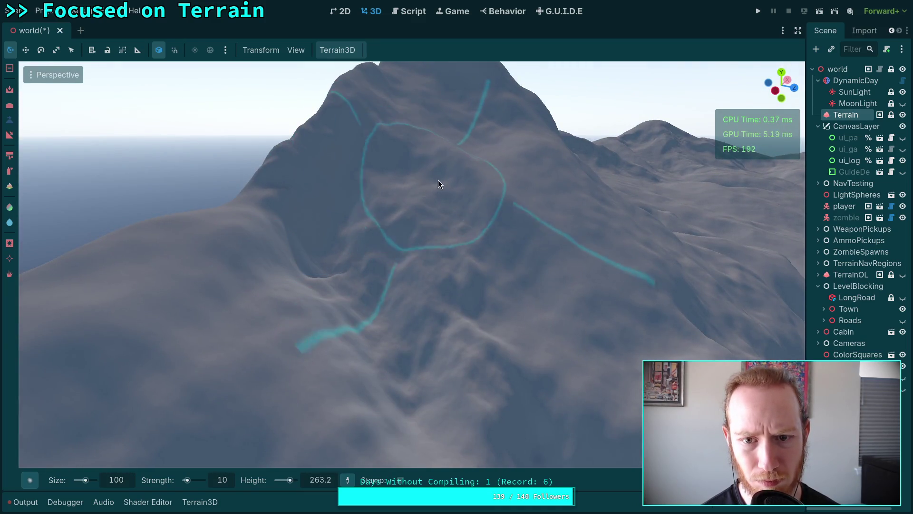
{"action": "mouse_move", "coordinate": [439, 185]}
{"action": "left_mouse_down"}
{"action": "mouse_move", "coordinate": [389, 202]}
{"action": "mouse_move", "coordinate": [330, 274]}
{"action": "mouse_move", "coordinate": [271, 190]}
{"action": "mouse_move", "coordinate": [328, 232]}
{"action": "mouse_move", "coordinate": [428, 381]}
{"action": "mouse_move", "coordinate": [464, 279]}
{"action": "mouse_move", "coordinate": [537, 361]}
{"action": "mouse_move", "coordinate": [372, 310]}
{"action": "mouse_move", "coordinate": [411, 251]}
{"action": "mouse_move", "coordinate": [438, 252]}
{"action": "mouse_move", "coordinate": [398, 231]}
{"action": "mouse_move", "coordinate": [385, 202]}
{"action": "mouse_move", "coordinate": [450, 173]}
{"action": "mouse_move", "coordinate": [430, 143]}
{"action": "mouse_move", "coordinate": [386, 172]}
{"action": "mouse_move", "coordinate": [255, 221]}
{"action": "mouse_move", "coordinate": [253, 269]}
{"action": "mouse_move", "coordinate": [274, 291]}
{"action": "mouse_move", "coordinate": [387, 293]}
{"action": "mouse_move", "coordinate": [363, 246]}
{"action": "mouse_move", "coordinate": [396, 241]}
{"action": "mouse_move", "coordinate": [480, 277]}
{"action": "mouse_move", "coordinate": [499, 259]}
{"action": "mouse_move", "coordinate": [497, 174]}
{"action": "mouse_move", "coordinate": [548, 198]}
{"action": "mouse_move", "coordinate": [568, 270]}
{"action": "mouse_move", "coordinate": [424, 275]}
{"action": "mouse_move", "coordinate": [450, 281]}
{"action": "mouse_move", "coordinate": [449, 302]}
{"action": "mouse_move", "coordinate": [407, 267]}
{"action": "mouse_move", "coordinate": [426, 275]}
{"action": "mouse_move", "coordinate": [436, 324]}
{"action": "mouse_move", "coordinate": [384, 269]}
{"action": "mouse_move", "coordinate": [360, 192]}
{"action": "mouse_move", "coordinate": [355, 201]}
{"action": "mouse_move", "coordinate": [415, 205]}
{"action": "mouse_move", "coordinate": [444, 187]}
{"action": "mouse_move", "coordinate": [462, 292]}
{"action": "mouse_move", "coordinate": [425, 265]}
{"action": "mouse_move", "coordinate": [338, 235]}
{"action": "mouse_move", "coordinate": [443, 305]}
{"action": "mouse_move", "coordinate": [250, 254]}
{"action": "mouse_move", "coordinate": [313, 282]}
{"action": "mouse_move", "coordinate": [367, 237]}
{"action": "mouse_move", "coordinate": [419, 242]}
{"action": "mouse_move", "coordinate": [439, 217]}
{"action": "mouse_move", "coordinate": [432, 266]}
{"action": "mouse_move", "coordinate": [414, 292]}
{"action": "mouse_move", "coordinate": [424, 324]}
{"action": "mouse_move", "coordinate": [454, 302]}
{"action": "left_mouse_up"}
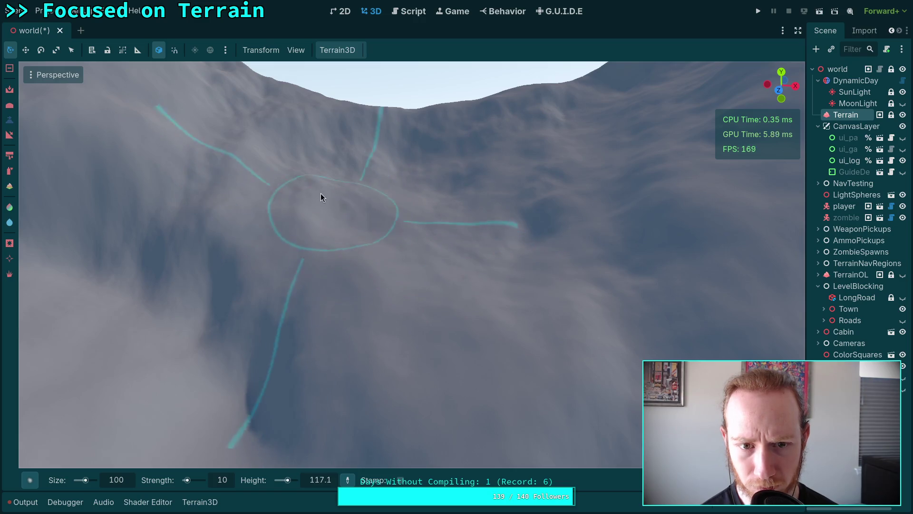
Flatten the bump and lower the valley slope into carved channels
{"action": "left_click_drag", "start_coordinate": [535, 222], "coordinate": [454, 295]}
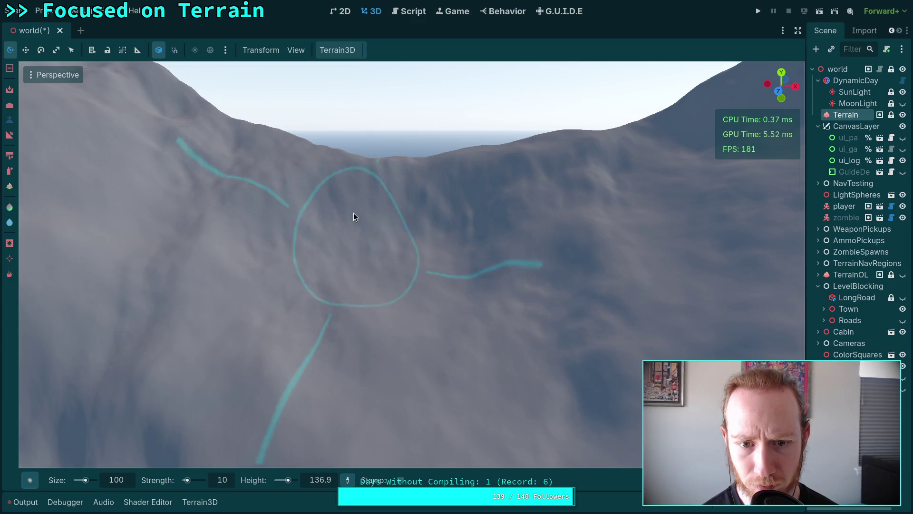
{"action": "left_click_drag", "start_coordinate": [489, 169], "coordinate": [421, 179]}
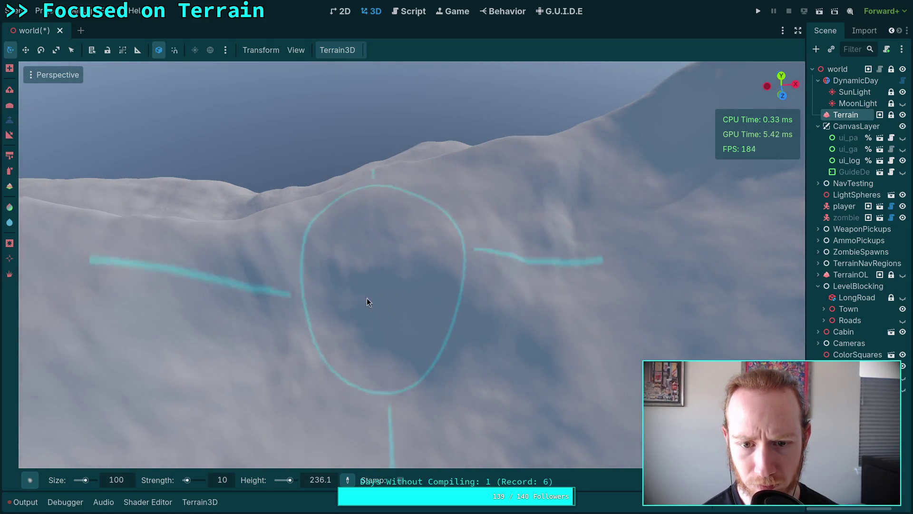
{"action": "mouse_move", "coordinate": [447, 320]}
{"action": "left_mouse_down"}
{"action": "mouse_move", "coordinate": [468, 282]}
{"action": "mouse_move", "coordinate": [447, 288]}
{"action": "left_mouse_up"}
{"action": "mouse_move", "coordinate": [520, 227]}
{"action": "left_mouse_down"}
{"action": "mouse_move", "coordinate": [560, 333]}
{"action": "mouse_move", "coordinate": [521, 253]}
{"action": "mouse_move", "coordinate": [554, 328]}
{"action": "mouse_move", "coordinate": [583, 270]}
{"action": "left_mouse_up"}
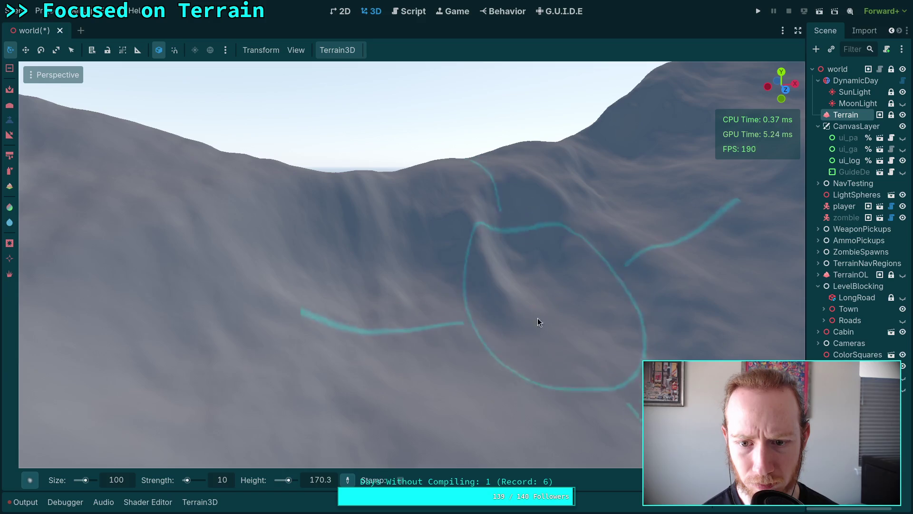
{"action": "left_click_drag", "start_coordinate": [514, 321], "coordinate": [514, 321]}
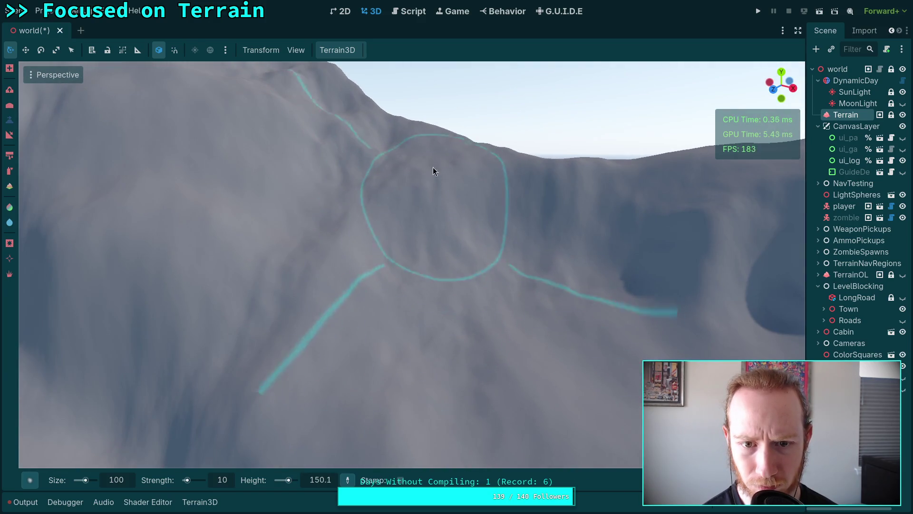
{"action": "mouse_move", "coordinate": [417, 194]}
{"action": "left_mouse_down"}
{"action": "mouse_move", "coordinate": [515, 306]}
{"action": "mouse_move", "coordinate": [459, 265]}
{"action": "mouse_move", "coordinate": [405, 292]}
{"action": "mouse_move", "coordinate": [349, 245]}
{"action": "mouse_move", "coordinate": [403, 203]}
{"action": "mouse_move", "coordinate": [389, 244]}
{"action": "mouse_move", "coordinate": [394, 378]}
{"action": "mouse_move", "coordinate": [366, 261]}
{"action": "mouse_move", "coordinate": [403, 290]}
{"action": "mouse_move", "coordinate": [317, 234]}
{"action": "mouse_move", "coordinate": [284, 383]}
{"action": "mouse_move", "coordinate": [419, 380]}
{"action": "mouse_move", "coordinate": [435, 328]}
{"action": "mouse_move", "coordinate": [503, 345]}
{"action": "left_mouse_up"}
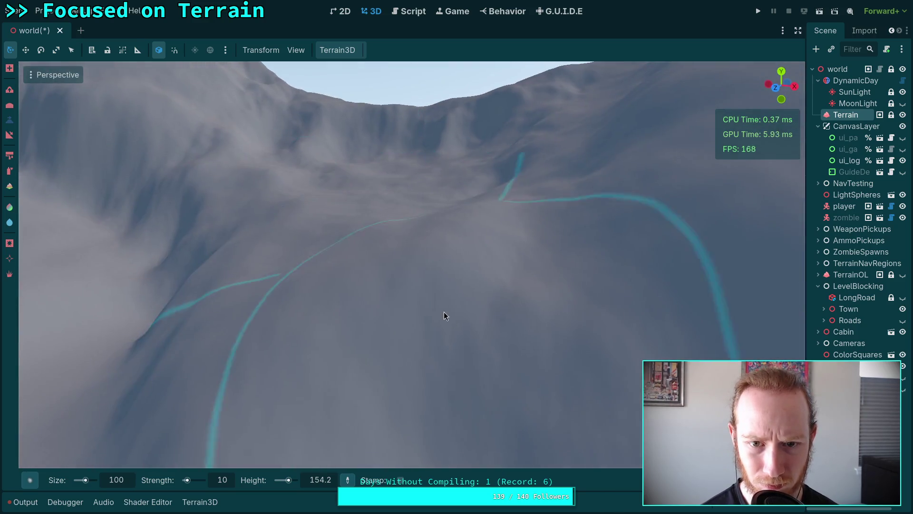
{"action": "mouse_move", "coordinate": [444, 311]}
{"action": "left_mouse_down"}
{"action": "mouse_move", "coordinate": [433, 282]}
{"action": "mouse_move", "coordinate": [508, 267]}
{"action": "mouse_move", "coordinate": [473, 240]}
{"action": "mouse_move", "coordinate": [507, 241]}
{"action": "mouse_move", "coordinate": [515, 251]}
{"action": "left_mouse_up"}
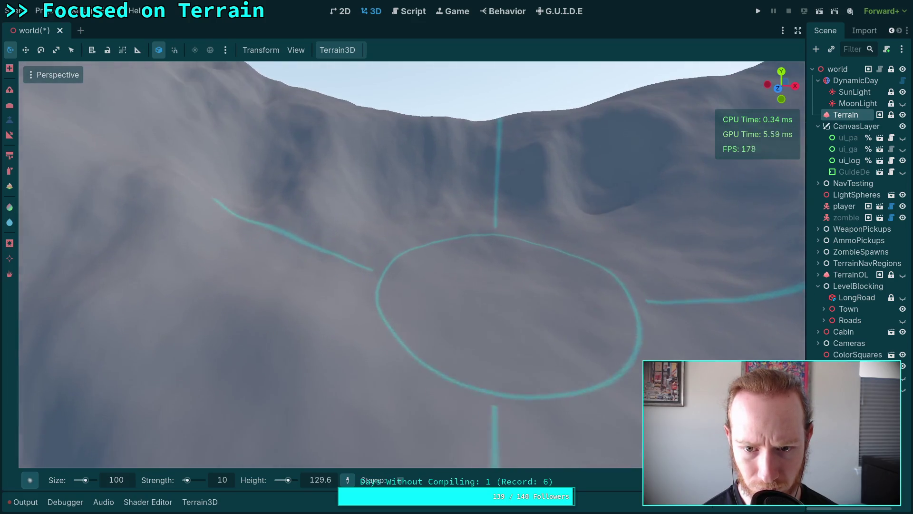
{"action": "mouse_move", "coordinate": [457, 247]}
{"action": "left_mouse_down"}
{"action": "mouse_move", "coordinate": [423, 257]}
{"action": "mouse_move", "coordinate": [483, 267]}
{"action": "left_mouse_up"}
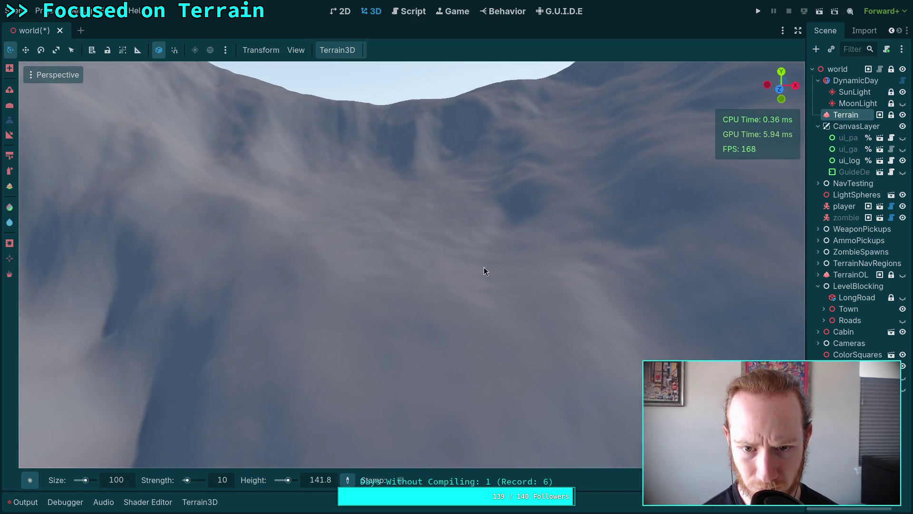
{"action": "mouse_move", "coordinate": [475, 208]}
{"action": "left_mouse_down"}
{"action": "mouse_move", "coordinate": [511, 206]}
{"action": "mouse_move", "coordinate": [481, 249]}
{"action": "mouse_move", "coordinate": [393, 205]}
{"action": "left_mouse_up"}
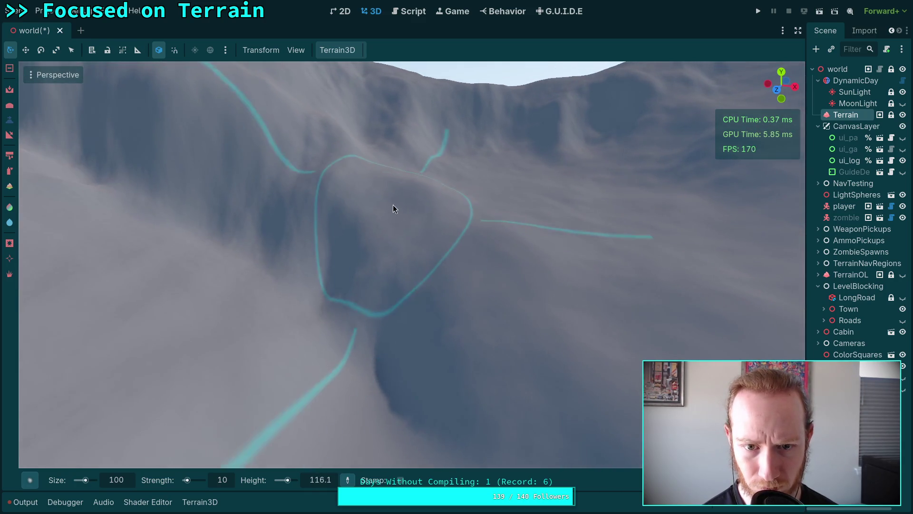
Build up the lower slope, reshape its gullies and sculpt rounded rocky bulges
{"action": "left_click_drag", "start_coordinate": [387, 334], "coordinate": [446, 375]}
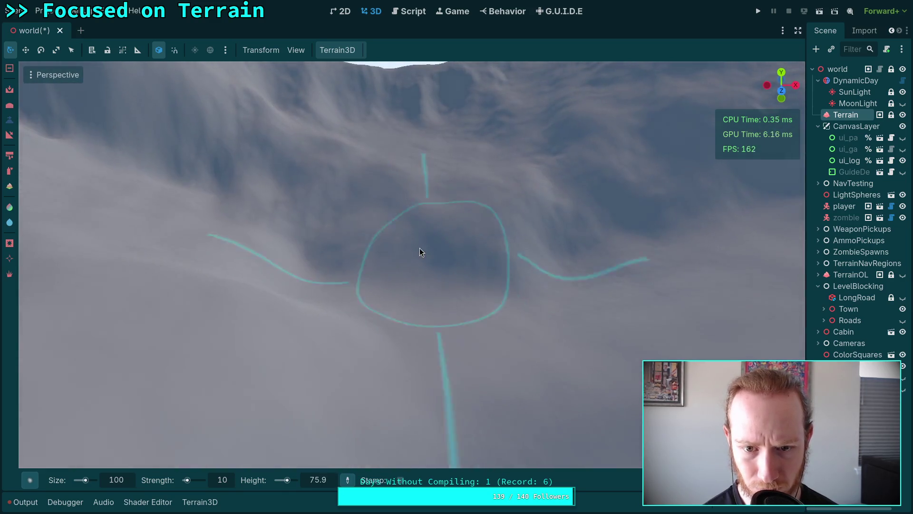
{"action": "left_click_drag", "start_coordinate": [420, 252], "coordinate": [466, 251]}
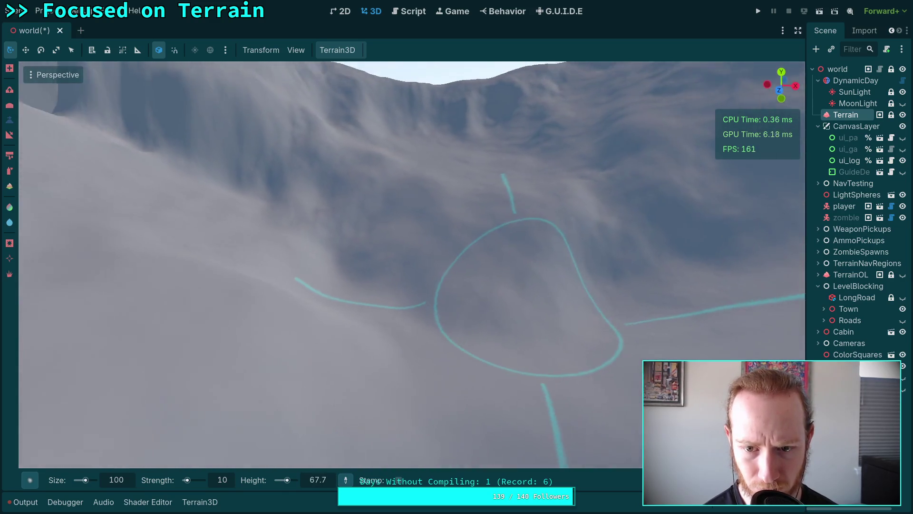
{"action": "mouse_move", "coordinate": [505, 303]}
{"action": "left_mouse_down"}
{"action": "mouse_move", "coordinate": [580, 305]}
{"action": "mouse_move", "coordinate": [588, 274]}
{"action": "mouse_move", "coordinate": [380, 235]}
{"action": "mouse_move", "coordinate": [379, 250]}
{"action": "mouse_move", "coordinate": [446, 289]}
{"action": "mouse_move", "coordinate": [443, 220]}
{"action": "mouse_move", "coordinate": [461, 246]}
{"action": "mouse_move", "coordinate": [502, 255]}
{"action": "mouse_move", "coordinate": [499, 271]}
{"action": "mouse_move", "coordinate": [445, 308]}
{"action": "mouse_move", "coordinate": [393, 312]}
{"action": "mouse_move", "coordinate": [493, 347]}
{"action": "mouse_move", "coordinate": [403, 314]}
{"action": "mouse_move", "coordinate": [429, 277]}
{"action": "mouse_move", "coordinate": [463, 320]}
{"action": "mouse_move", "coordinate": [517, 300]}
{"action": "left_mouse_up"}
{"action": "scroll", "coordinate": [519, 300], "scroll_direction": "up", "scroll_amount": 3}
{"action": "mouse_move", "coordinate": [462, 308]}
{"action": "left_mouse_down"}
{"action": "mouse_move", "coordinate": [432, 280]}
{"action": "mouse_move", "coordinate": [388, 273]}
{"action": "mouse_move", "coordinate": [489, 308]}
{"action": "mouse_move", "coordinate": [375, 250]}
{"action": "mouse_move", "coordinate": [351, 320]}
{"action": "mouse_move", "coordinate": [393, 373]}
{"action": "mouse_move", "coordinate": [285, 362]}
{"action": "mouse_move", "coordinate": [340, 289]}
{"action": "mouse_move", "coordinate": [296, 266]}
{"action": "mouse_move", "coordinate": [248, 272]}
{"action": "mouse_move", "coordinate": [276, 257]}
{"action": "mouse_move", "coordinate": [257, 273]}
{"action": "mouse_move", "coordinate": [368, 260]}
{"action": "left_mouse_up"}
{"action": "scroll", "coordinate": [393, 373], "scroll_direction": "down", "scroll_amount": 2}
{"action": "scroll", "coordinate": [415, 280], "scroll_direction": "up", "scroll_amount": 3}
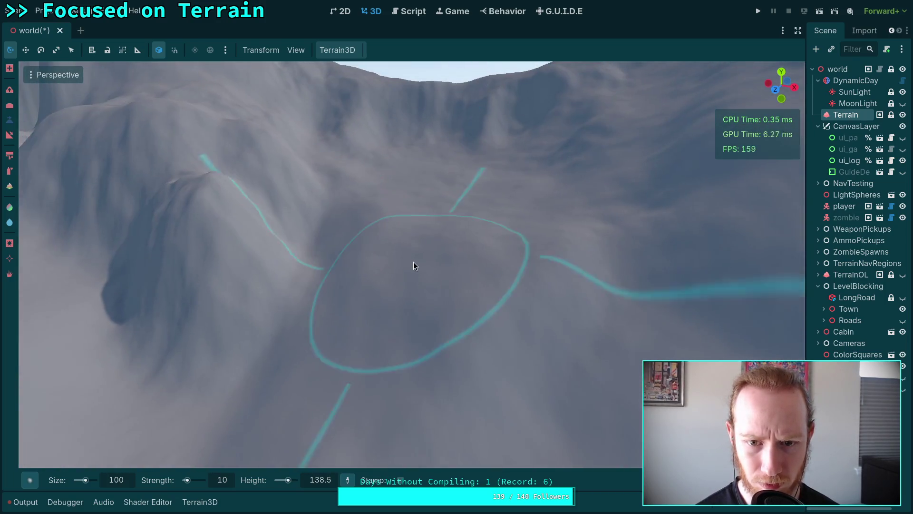
{"action": "scroll", "coordinate": [371, 280], "scroll_direction": "down", "scroll_amount": 3}
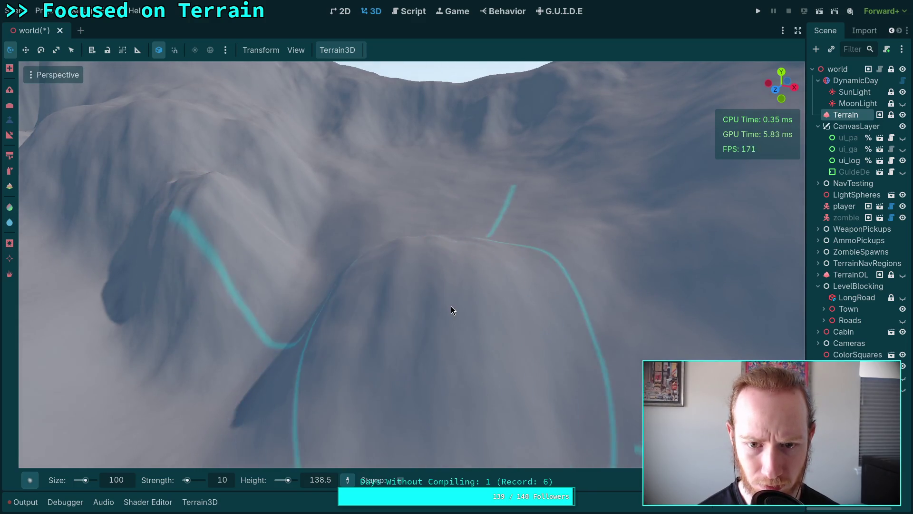
{"action": "left_click_drag", "start_coordinate": [421, 305], "coordinate": [391, 288]}
{"action": "left_click_drag", "start_coordinate": [367, 363], "coordinate": [314, 315]}
{"action": "mouse_move", "coordinate": [240, 399]}
{"action": "left_mouse_down"}
{"action": "mouse_move", "coordinate": [264, 349]}
{"action": "mouse_move", "coordinate": [283, 413]}
{"action": "mouse_move", "coordinate": [320, 319]}
{"action": "mouse_move", "coordinate": [375, 309]}
{"action": "mouse_move", "coordinate": [338, 336]}
{"action": "mouse_move", "coordinate": [312, 257]}
{"action": "mouse_move", "coordinate": [274, 300]}
{"action": "mouse_move", "coordinate": [271, 288]}
{"action": "mouse_move", "coordinate": [288, 317]}
{"action": "mouse_move", "coordinate": [318, 330]}
{"action": "mouse_move", "coordinate": [332, 271]}
{"action": "mouse_move", "coordinate": [420, 364]}
{"action": "mouse_move", "coordinate": [448, 369]}
{"action": "mouse_move", "coordinate": [413, 378]}
{"action": "left_mouse_up"}
{"action": "key", "text": "ctrl+o"}
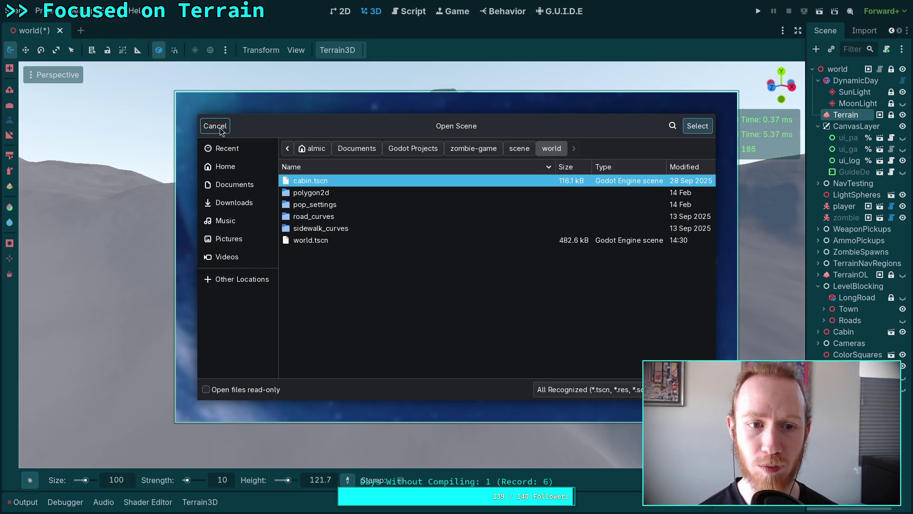
Cancel the Open Scene dialog and save the world scene with Ctrl+S
{"action": "left_click", "coordinate": [220, 128]}
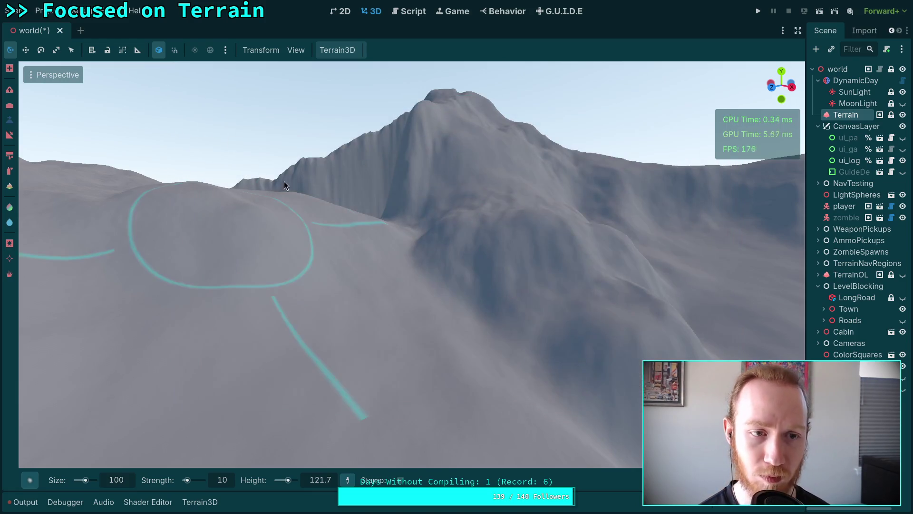
{"action": "key", "text": "ctrl+s"}
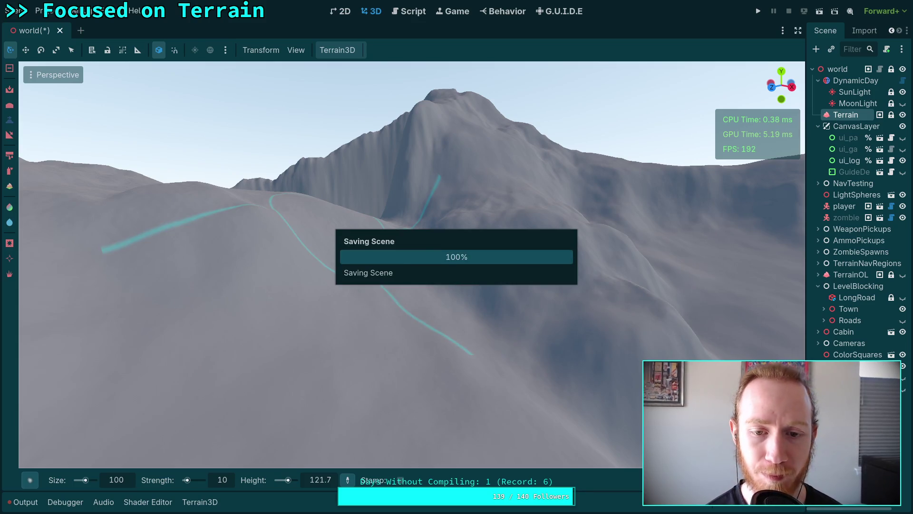
{"action": "key", "text": "w"}
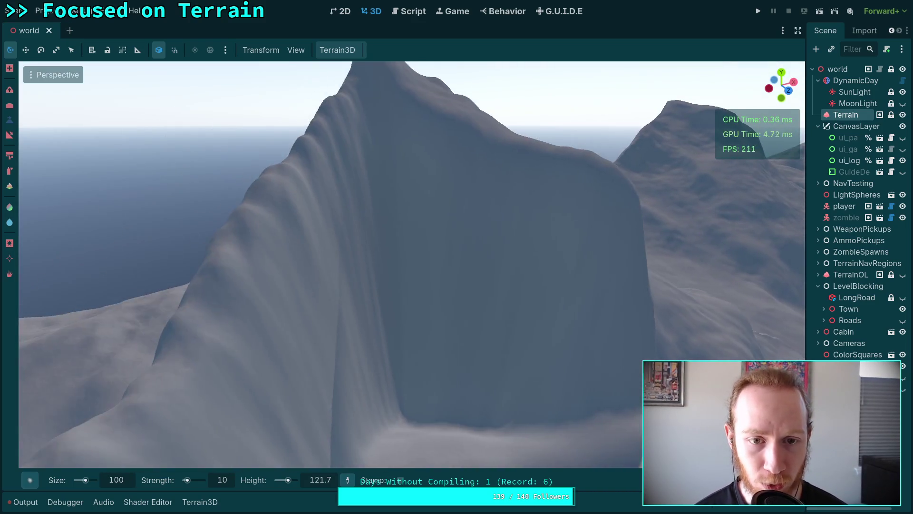
Sculpt the upper and lower mountain face and carve a ledge into it
{"action": "left_click", "coordinate": [403, 200], "text": "ctrl"}
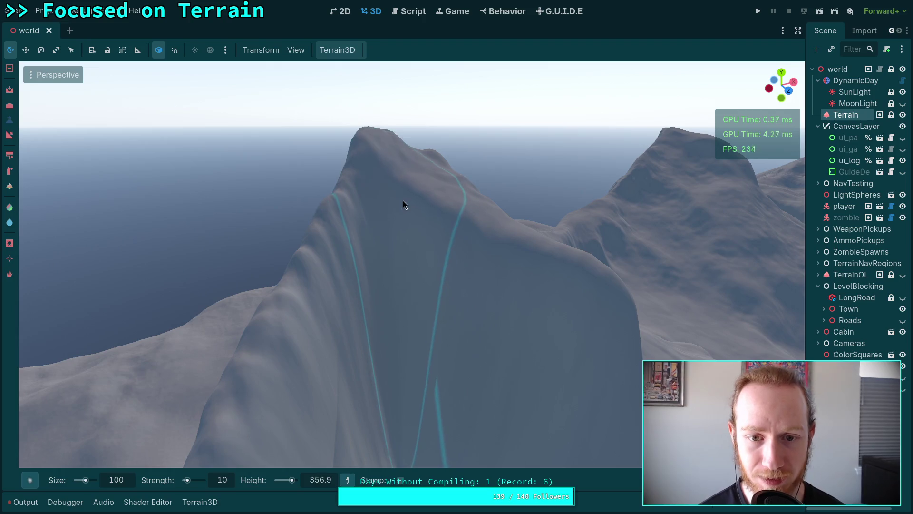
{"action": "left_click", "coordinate": [427, 217], "text": "ctrl"}
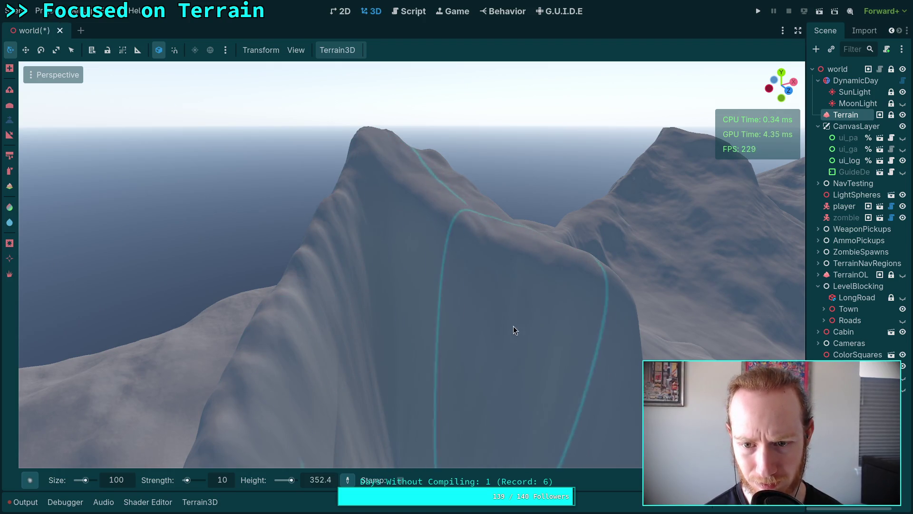
{"action": "mouse_move", "coordinate": [388, 293]}
{"action": "left_mouse_down"}
{"action": "mouse_move", "coordinate": [385, 280]}
{"action": "mouse_move", "coordinate": [381, 298]}
{"action": "mouse_move", "coordinate": [429, 343]}
{"action": "mouse_move", "coordinate": [487, 337]}
{"action": "mouse_move", "coordinate": [457, 326]}
{"action": "mouse_move", "coordinate": [414, 328]}
{"action": "mouse_move", "coordinate": [452, 363]}
{"action": "left_mouse_up"}
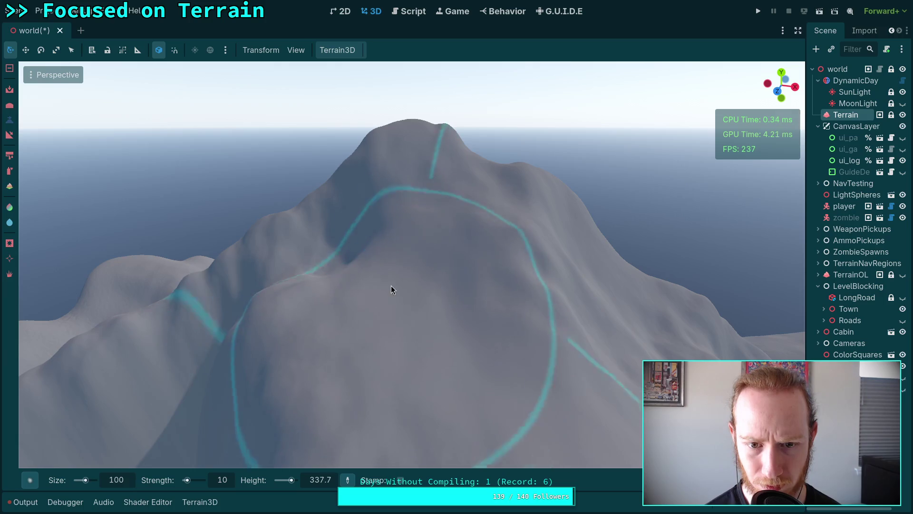
Orbit to another side of the mountain and raise the peak
{"action": "left_click_drag", "start_coordinate": [429, 281], "coordinate": [428, 282]}
{"action": "left_click_drag", "start_coordinate": [427, 229], "coordinate": [450, 222]}
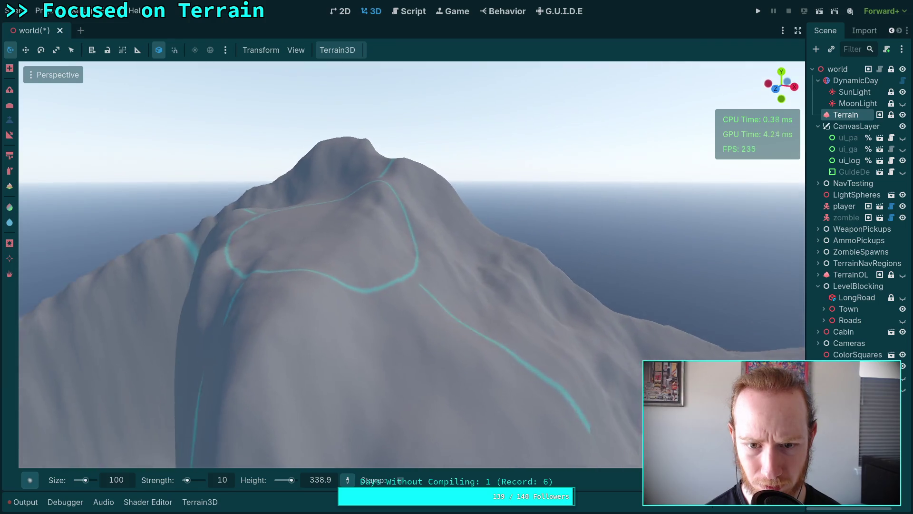
{"action": "left_click_drag", "start_coordinate": [473, 311], "coordinate": [473, 311]}
{"action": "left_click", "coordinate": [398, 153], "text": "ctrl"}
Sculpt the mountain flank from a new angle
{"action": "left_click_drag", "start_coordinate": [261, 389], "coordinate": [294, 314]}
{"action": "left_click", "coordinate": [329, 368], "text": "ctrl"}
{"action": "left_click", "coordinate": [338, 258], "text": "ctrl"}
Reshape the lower mountain slope with the raise brush
{"action": "left_click_drag", "start_coordinate": [410, 405], "coordinate": [422, 228]}
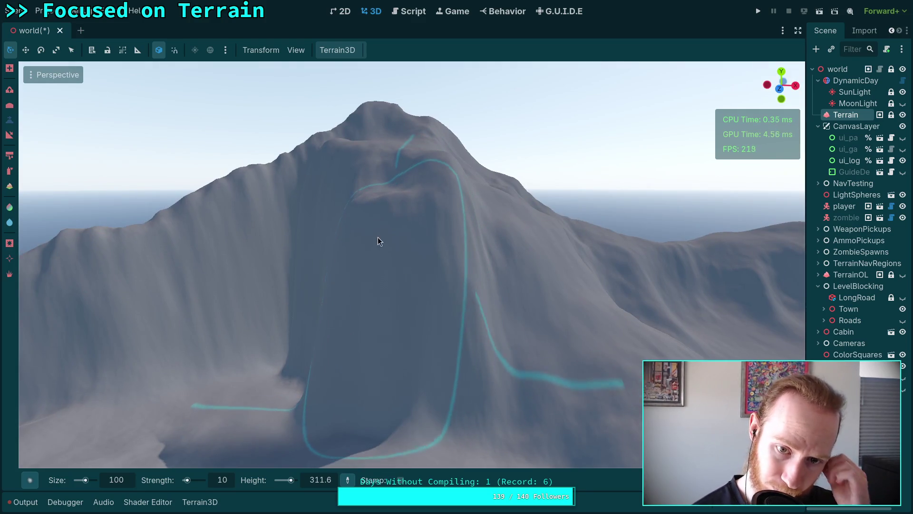
{"action": "left_click_drag", "start_coordinate": [486, 380], "coordinate": [486, 381]}
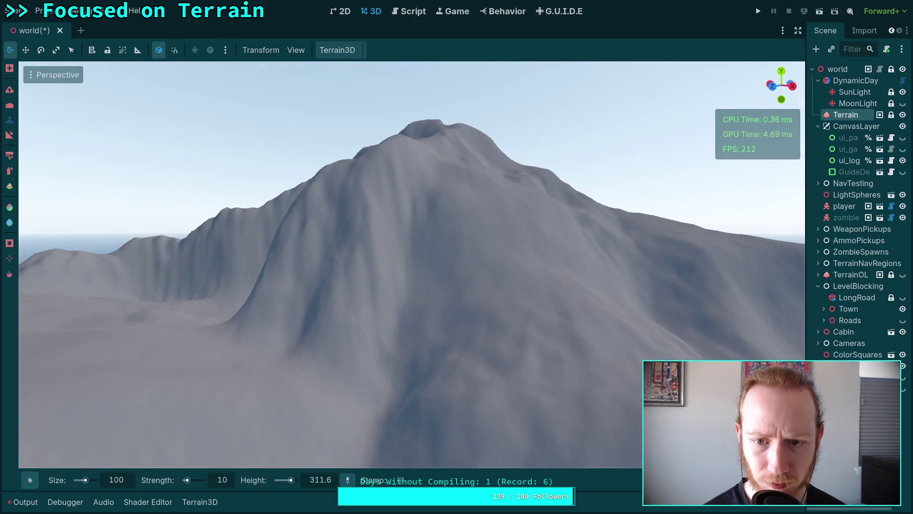
{"action": "left_click", "coordinate": [487, 199], "text": "ctrl"}
{"action": "mouse_move", "coordinate": [488, 199]}
{"action": "left_mouse_down"}
{"action": "mouse_move", "coordinate": [499, 179]}
{"action": "mouse_move", "coordinate": [429, 205]}
{"action": "mouse_move", "coordinate": [371, 328]}
{"action": "mouse_move", "coordinate": [406, 344]}
{"action": "mouse_move", "coordinate": [412, 272]}
{"action": "mouse_move", "coordinate": [442, 181]}
{"action": "mouse_move", "coordinate": [428, 207]}
{"action": "left_mouse_up"}
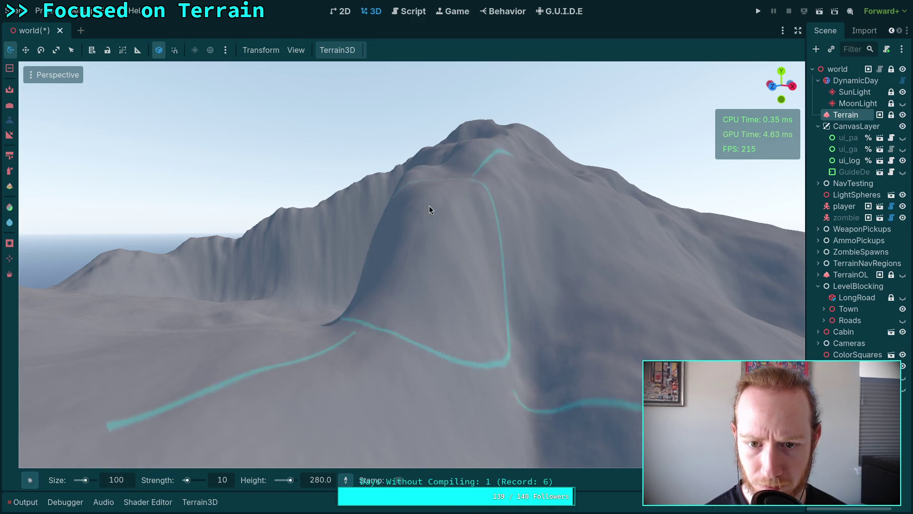
{"action": "scroll", "coordinate": [370, 349], "scroll_direction": "up", "scroll_amount": 3}
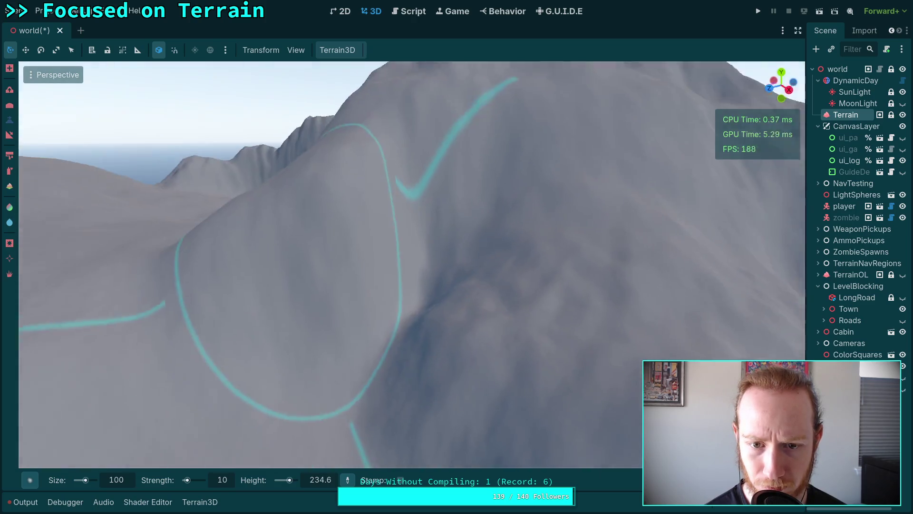
{"action": "scroll", "coordinate": [469, 163], "scroll_direction": "down", "scroll_amount": 3}
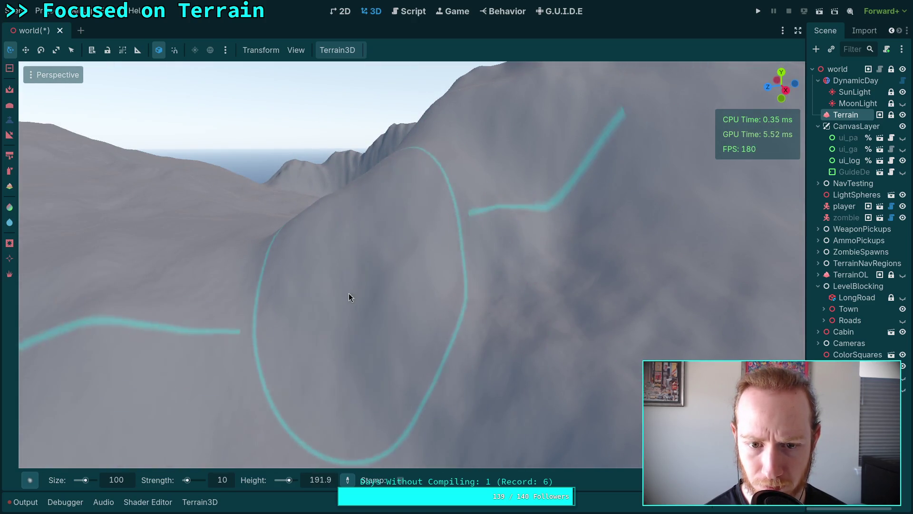
Fly closer with freelook and save the world scene at brush height 86.2
{"action": "right_click", "coordinate": [455, 379]}
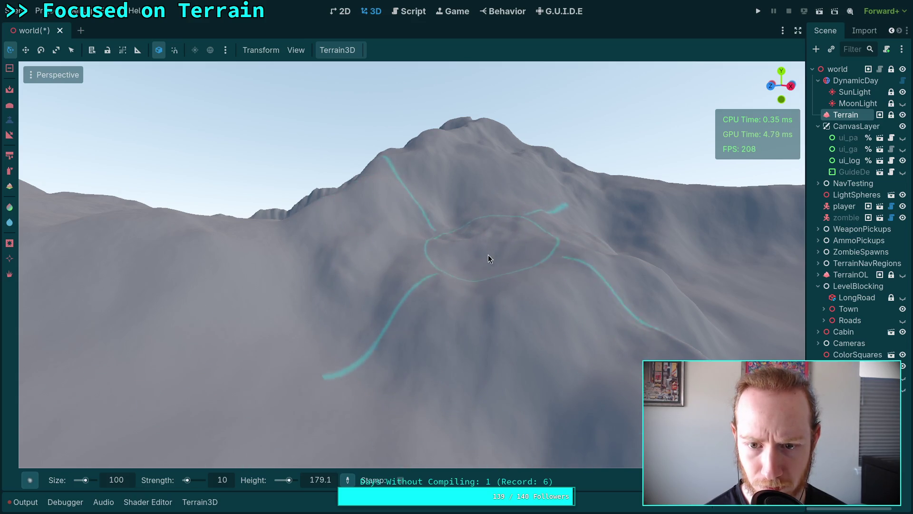
{"action": "scroll", "coordinate": [462, 269], "scroll_direction": "up", "scroll_amount": 3}
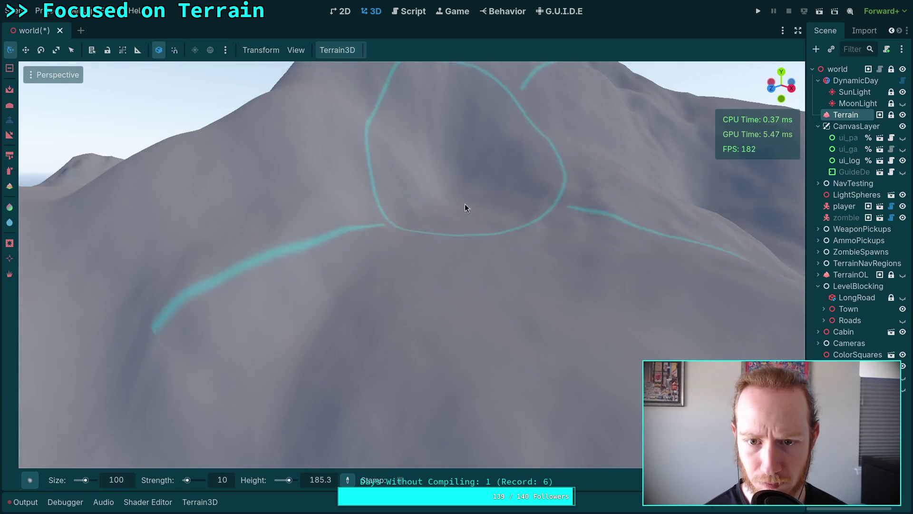
{"action": "scroll", "coordinate": [466, 209], "scroll_direction": "down", "scroll_amount": 3}
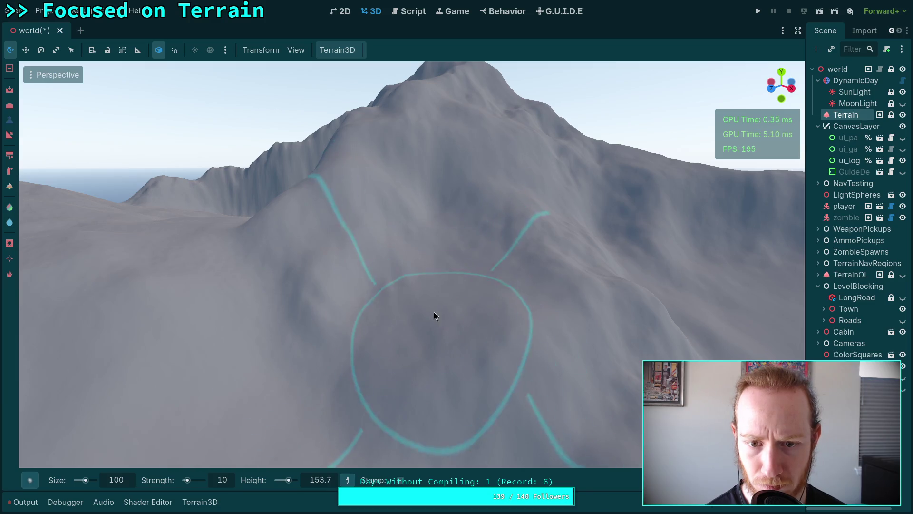
{"action": "key", "text": "w"}
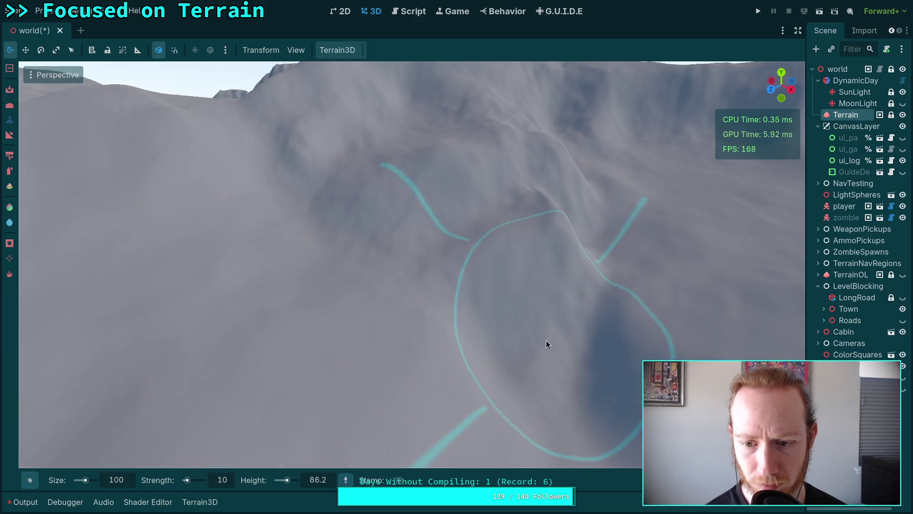
{"action": "key", "text": "ctrl+s"}
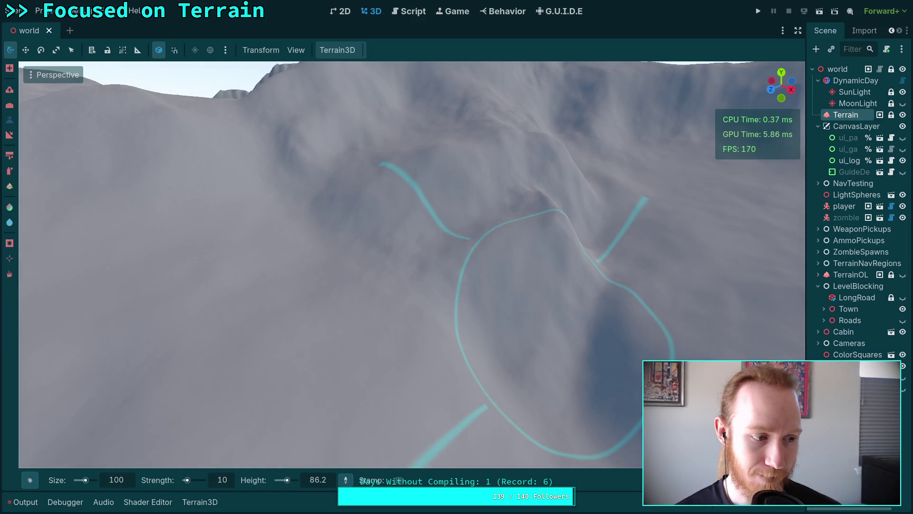
{"action": "scroll", "coordinate": [520, 347], "scroll_direction": "down", "scroll_amount": 5}
{"action": "scroll", "coordinate": [412, 265], "scroll_direction": "down", "scroll_amount": 5}
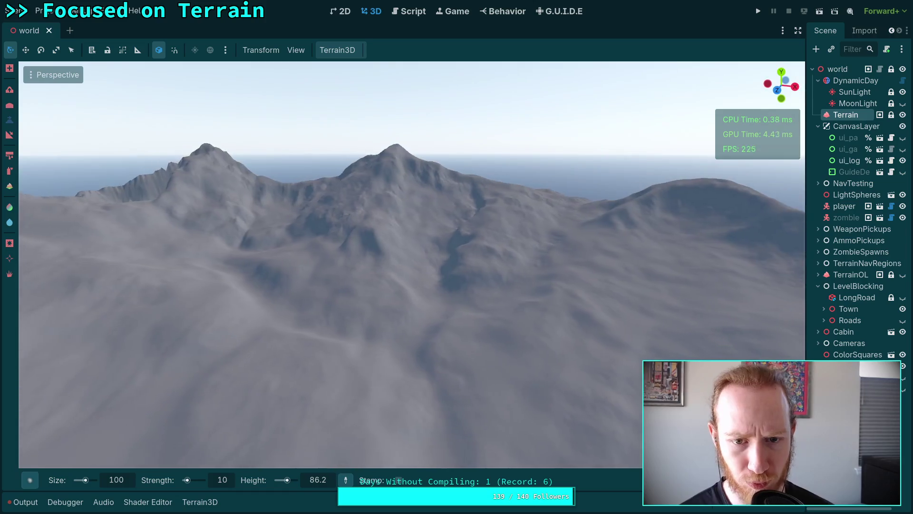
Flatten the terrain around the peak and sculpt along the slope
{"action": "scroll", "coordinate": [411, 265], "scroll_direction": "up", "scroll_amount": 5}
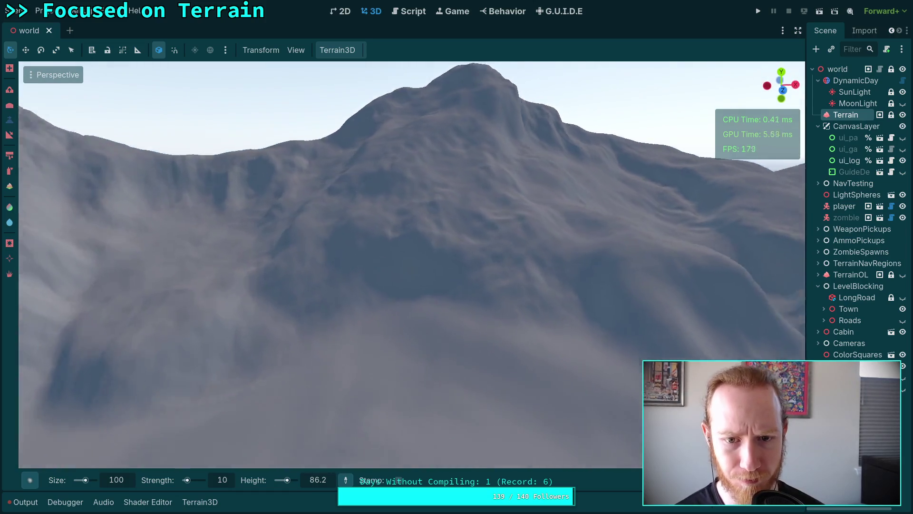
{"action": "mouse_move", "coordinate": [412, 265]}
{"action": "left_mouse_down"}
{"action": "mouse_move", "coordinate": [478, 307]}
{"action": "mouse_move", "coordinate": [416, 218]}
{"action": "mouse_move", "coordinate": [400, 265]}
{"action": "mouse_move", "coordinate": [444, 256]}
{"action": "mouse_move", "coordinate": [493, 288]}
{"action": "mouse_move", "coordinate": [347, 322]}
{"action": "mouse_move", "coordinate": [467, 330]}
{"action": "mouse_move", "coordinate": [561, 287]}
{"action": "mouse_move", "coordinate": [434, 284]}
{"action": "mouse_move", "coordinate": [346, 249]}
{"action": "mouse_move", "coordinate": [368, 210]}
{"action": "mouse_move", "coordinate": [352, 217]}
{"action": "left_mouse_up"}
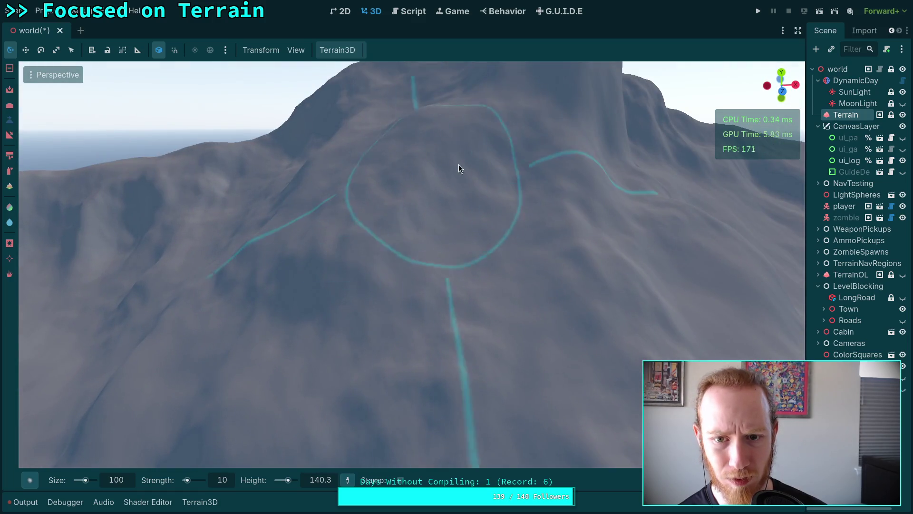
{"action": "mouse_move", "coordinate": [458, 165]}
{"action": "left_mouse_down"}
{"action": "mouse_move", "coordinate": [508, 162]}
{"action": "mouse_move", "coordinate": [350, 206]}
{"action": "mouse_move", "coordinate": [274, 303]}
{"action": "mouse_move", "coordinate": [461, 313]}
{"action": "mouse_move", "coordinate": [550, 254]}
{"action": "mouse_move", "coordinate": [536, 285]}
{"action": "mouse_move", "coordinate": [399, 240]}
{"action": "mouse_move", "coordinate": [424, 185]}
{"action": "mouse_move", "coordinate": [485, 207]}
{"action": "left_mouse_up"}
Carve a dark hollow into the slope, then fill and smooth it with the inverted brush
{"action": "scroll", "coordinate": [485, 208], "scroll_direction": "down", "scroll_amount": 2}
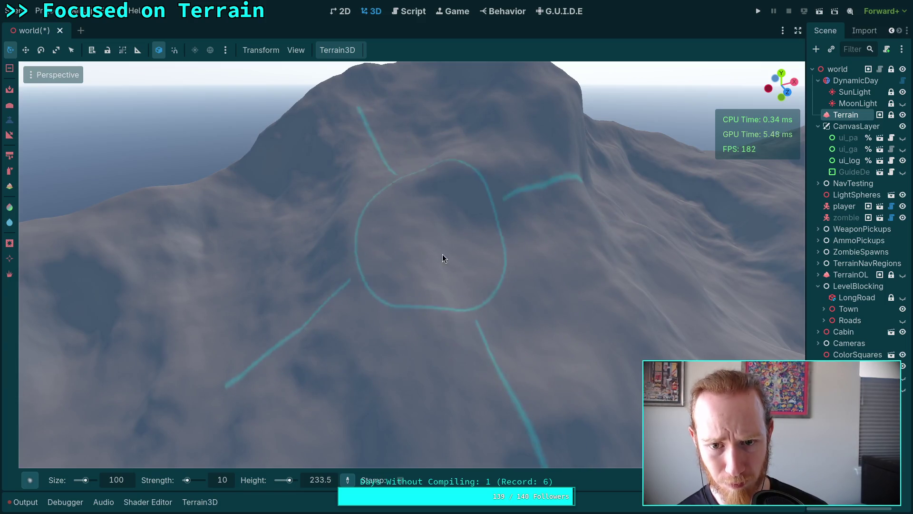
{"action": "mouse_move", "coordinate": [540, 316]}
{"action": "left_mouse_down"}
{"action": "mouse_move", "coordinate": [540, 266]}
{"action": "mouse_move", "coordinate": [364, 331]}
{"action": "left_mouse_up"}
{"action": "mouse_move", "coordinate": [407, 219]}
{"action": "left_mouse_down"}
{"action": "mouse_move", "coordinate": [410, 182]}
{"action": "mouse_move", "coordinate": [446, 177]}
{"action": "mouse_move", "coordinate": [458, 204]}
{"action": "mouse_move", "coordinate": [459, 189]}
{"action": "mouse_move", "coordinate": [450, 226]}
{"action": "left_mouse_up"}
{"action": "key", "text": "ctrl"}
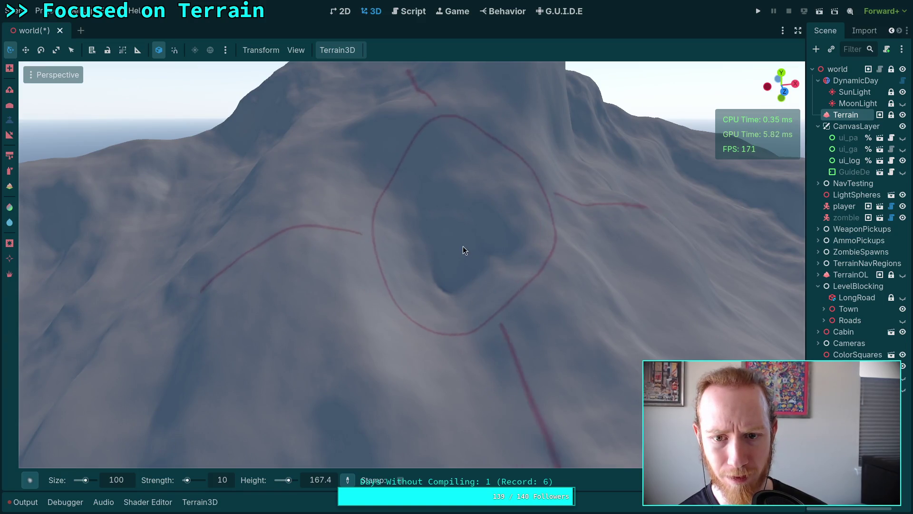
{"action": "mouse_move", "coordinate": [451, 253]}
{"action": "left_mouse_down"}
{"action": "mouse_move", "coordinate": [444, 249]}
{"action": "mouse_move", "coordinate": [448, 309]}
{"action": "left_mouse_up"}
Orbit to a new view of the slope and dig a dip into it
{"action": "mouse_move", "coordinate": [468, 340]}
{"action": "left_mouse_down"}
{"action": "mouse_move", "coordinate": [336, 310]}
{"action": "mouse_move", "coordinate": [494, 272]}
{"action": "mouse_move", "coordinate": [428, 252]}
{"action": "mouse_move", "coordinate": [388, 202]}
{"action": "left_mouse_up"}
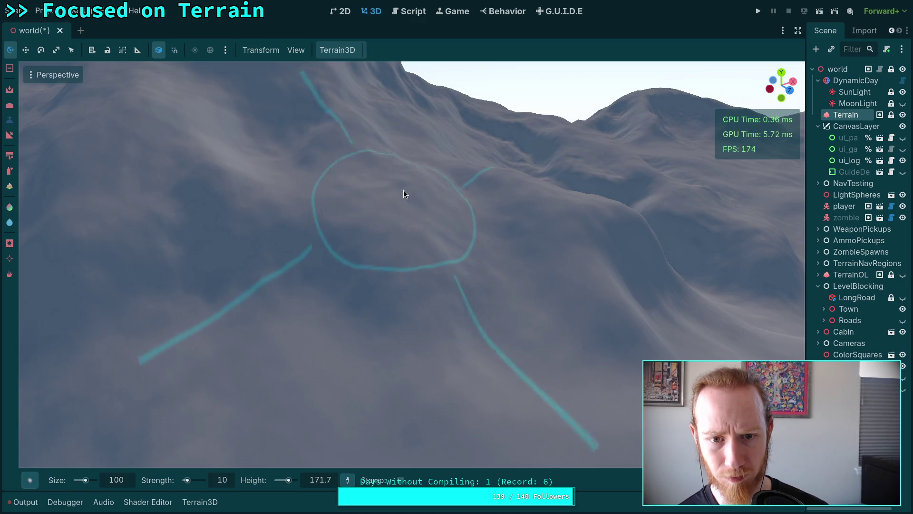
{"action": "mouse_move", "coordinate": [492, 271]}
{"action": "left_mouse_down"}
{"action": "mouse_move", "coordinate": [471, 276]}
{"action": "mouse_move", "coordinate": [427, 260]}
{"action": "left_mouse_up"}
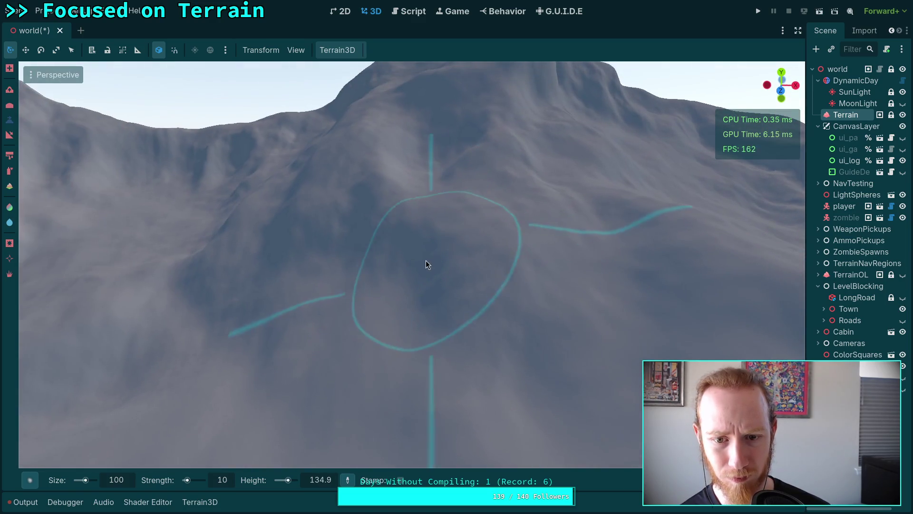
{"action": "left_click_drag", "start_coordinate": [347, 249], "coordinate": [373, 184]}
{"action": "left_click_drag", "start_coordinate": [424, 209], "coordinate": [425, 210]}
{"action": "left_click_drag", "start_coordinate": [380, 326], "coordinate": [380, 325]}
{"action": "scroll", "coordinate": [454, 339], "scroll_direction": "down", "scroll_amount": 2}
{"action": "left_click_drag", "start_coordinate": [457, 239], "coordinate": [439, 310]}
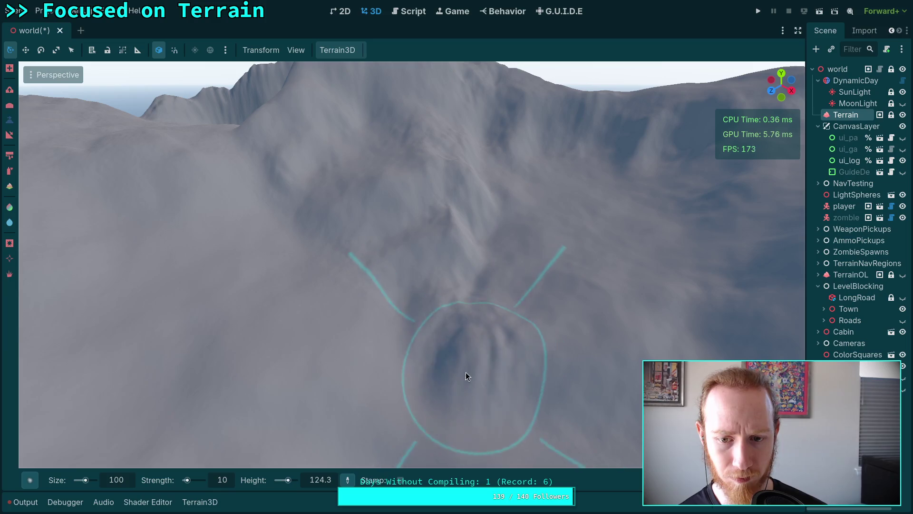
{"action": "left_click_drag", "start_coordinate": [426, 373], "coordinate": [428, 359]}
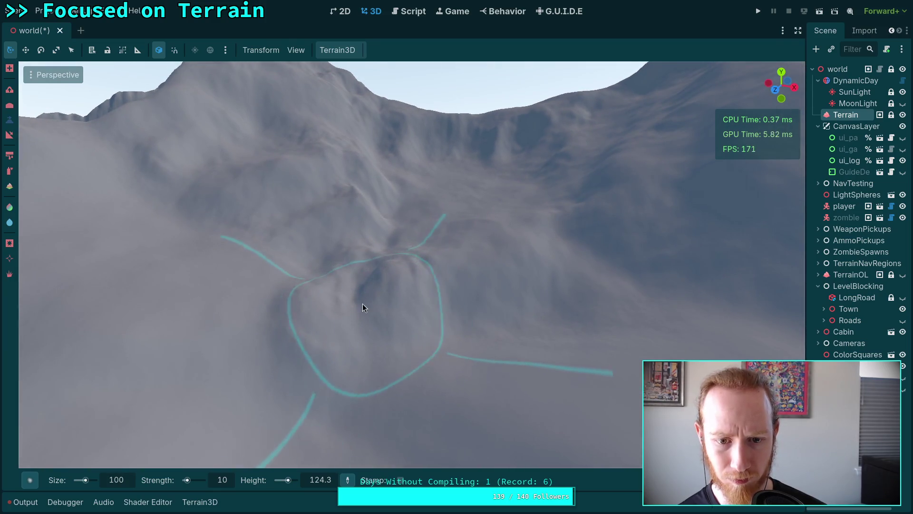
{"action": "left_click", "coordinate": [555, 333], "text": "ctrl"}
{"action": "left_click", "coordinate": [499, 334], "text": "ctrl"}
Sculpt rough ridges across the slope and save the world scene at brush height 100.8
{"action": "scroll", "coordinate": [479, 309], "scroll_direction": "down", "scroll_amount": 1}
{"action": "mouse_move", "coordinate": [458, 224]}
{"action": "left_mouse_down"}
{"action": "mouse_move", "coordinate": [435, 258]}
{"action": "mouse_move", "coordinate": [472, 251]}
{"action": "mouse_move", "coordinate": [431, 255]}
{"action": "mouse_move", "coordinate": [404, 296]}
{"action": "mouse_move", "coordinate": [487, 298]}
{"action": "mouse_move", "coordinate": [541, 250]}
{"action": "left_mouse_up"}
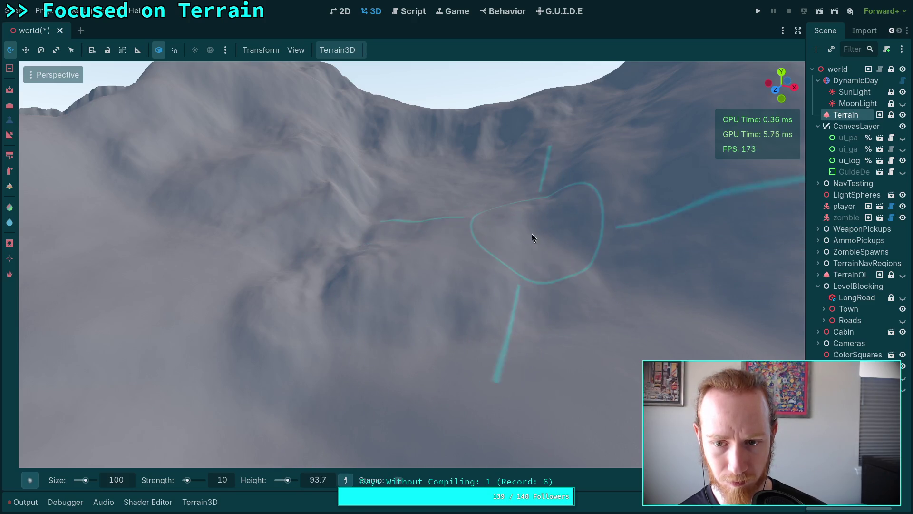
{"action": "scroll", "coordinate": [532, 234], "scroll_direction": "down", "scroll_amount": 2}
{"action": "scroll", "coordinate": [347, 219], "scroll_direction": "up", "scroll_amount": 5}
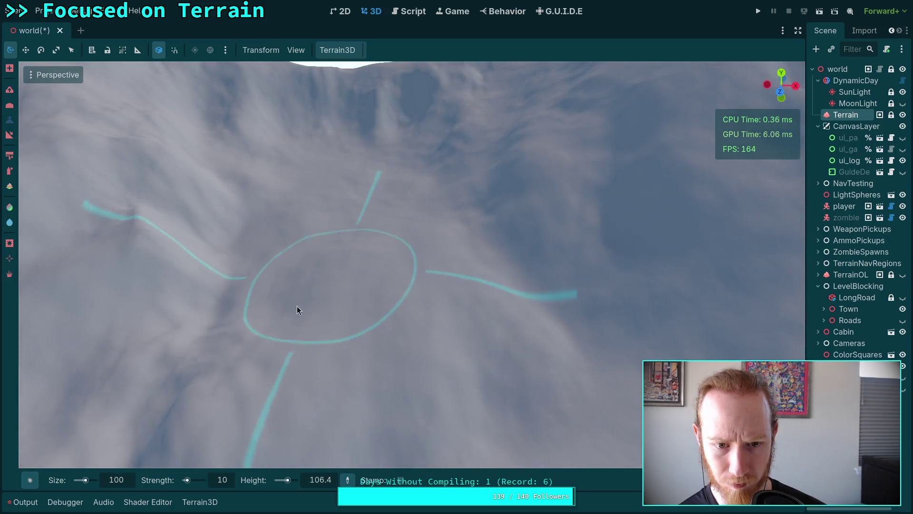
{"action": "scroll", "coordinate": [153, 377], "scroll_direction": "up", "scroll_amount": 2}
{"action": "scroll", "coordinate": [367, 241], "scroll_direction": "up", "scroll_amount": 3}
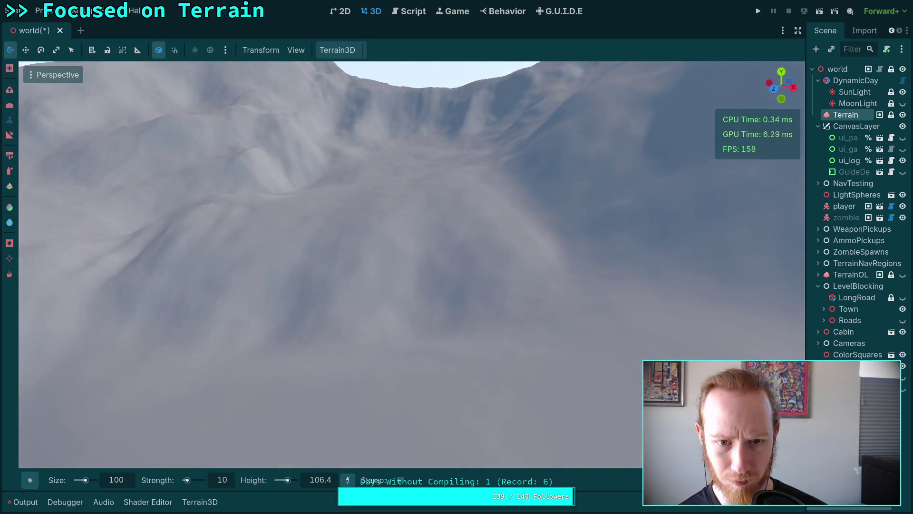
{"action": "scroll", "coordinate": [368, 241], "scroll_direction": "down", "scroll_amount": 5}
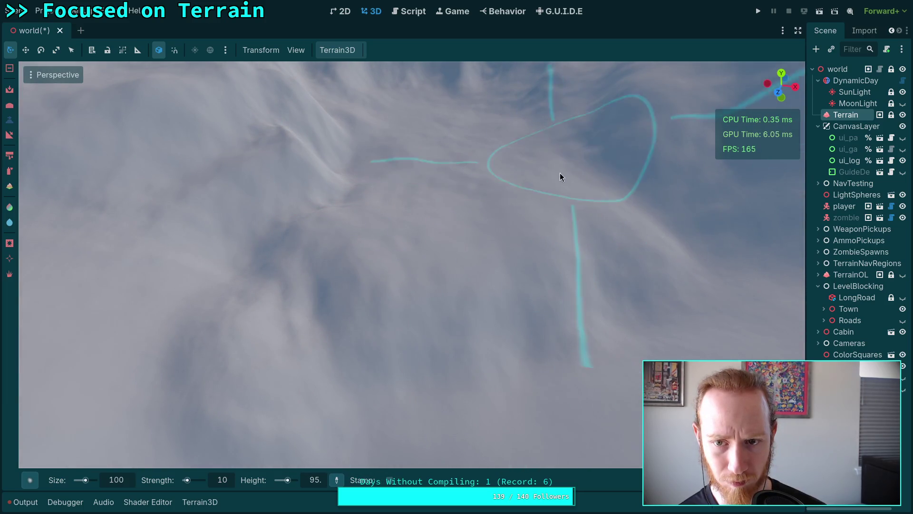
{"action": "left_click_drag", "start_coordinate": [560, 173], "coordinate": [560, 173]}
{"action": "left_click_drag", "start_coordinate": [453, 176], "coordinate": [453, 176]}
{"action": "mouse_move", "coordinate": [342, 253]}
{"action": "left_mouse_down"}
{"action": "mouse_move", "coordinate": [356, 255]}
{"action": "mouse_move", "coordinate": [373, 190]}
{"action": "mouse_move", "coordinate": [332, 209]}
{"action": "mouse_move", "coordinate": [341, 199]}
{"action": "mouse_move", "coordinate": [333, 177]}
{"action": "mouse_move", "coordinate": [306, 234]}
{"action": "mouse_move", "coordinate": [279, 238]}
{"action": "mouse_move", "coordinate": [332, 157]}
{"action": "mouse_move", "coordinate": [338, 237]}
{"action": "mouse_move", "coordinate": [299, 249]}
{"action": "mouse_move", "coordinate": [245, 301]}
{"action": "mouse_move", "coordinate": [397, 234]}
{"action": "mouse_move", "coordinate": [493, 261]}
{"action": "mouse_move", "coordinate": [394, 244]}
{"action": "mouse_move", "coordinate": [413, 292]}
{"action": "mouse_move", "coordinate": [349, 240]}
{"action": "mouse_move", "coordinate": [424, 253]}
{"action": "mouse_move", "coordinate": [383, 233]}
{"action": "mouse_move", "coordinate": [304, 240]}
{"action": "mouse_move", "coordinate": [235, 264]}
{"action": "mouse_move", "coordinate": [300, 229]}
{"action": "mouse_move", "coordinate": [508, 252]}
{"action": "mouse_move", "coordinate": [372, 198]}
{"action": "left_mouse_up"}
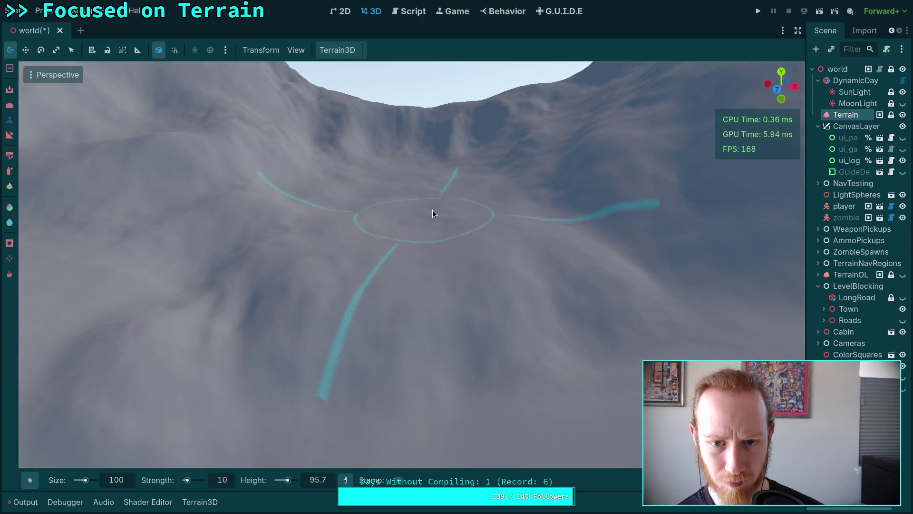
{"action": "key", "text": "ctrl+s"}
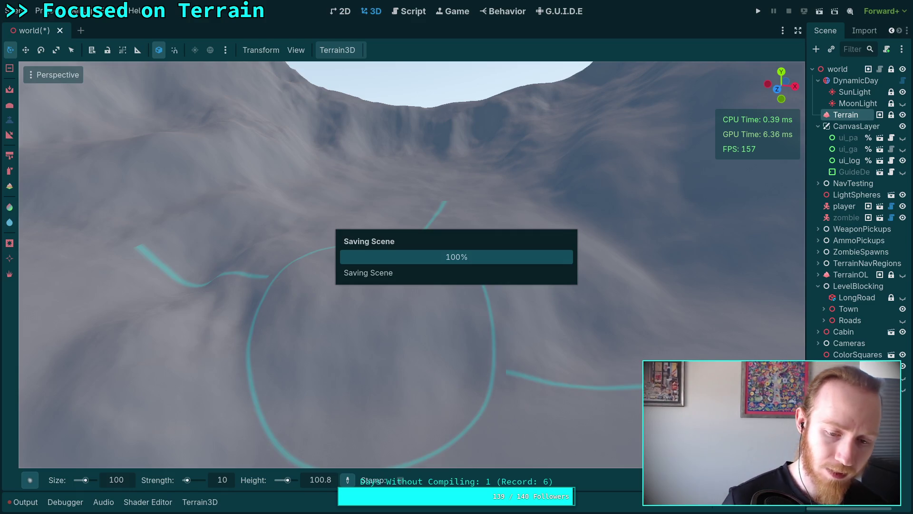
Orbit to the side of the cliff below the peak and raise a rounded lump (brush height 271.9)
{"action": "mouse_move", "coordinate": [348, 253]}
{"action": "left_mouse_down"}
{"action": "mouse_move", "coordinate": [348, 171]}
{"action": "mouse_move", "coordinate": [290, 172]}
{"action": "mouse_move", "coordinate": [334, 262]}
{"action": "mouse_move", "coordinate": [383, 288]}
{"action": "left_mouse_up"}
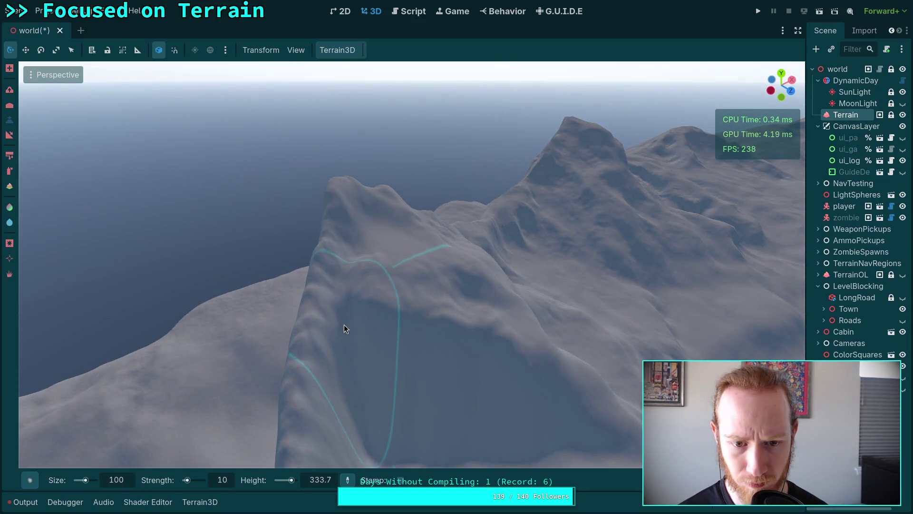
{"action": "left_click_drag", "start_coordinate": [353, 341], "coordinate": [392, 340]}
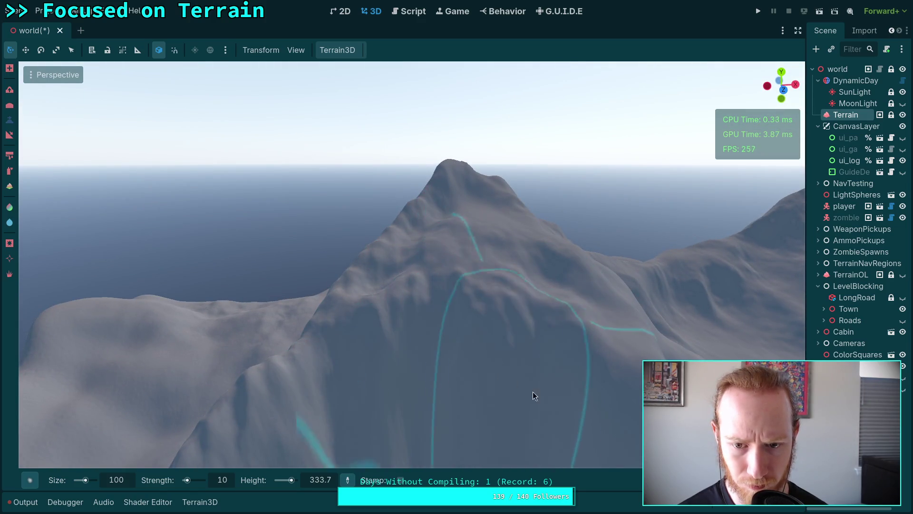
{"action": "scroll", "coordinate": [455, 256], "scroll_direction": "up", "scroll_amount": 2}
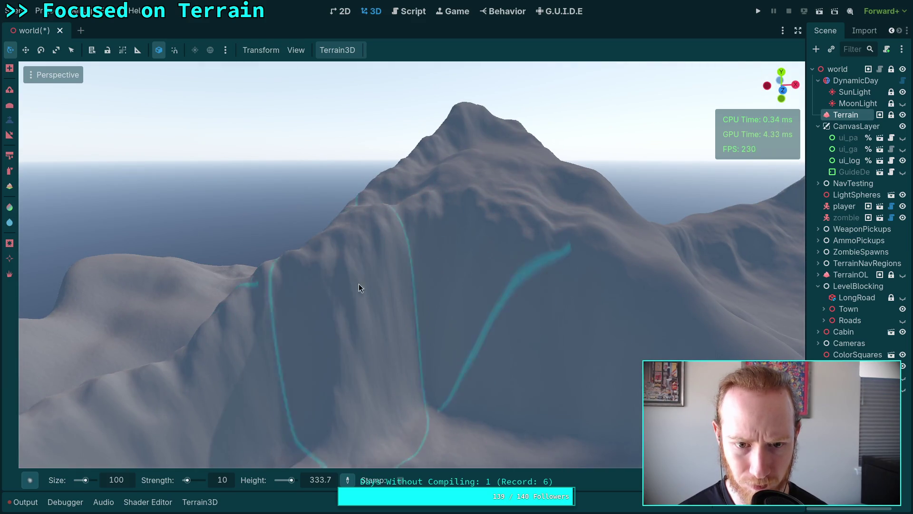
{"action": "left_click_drag", "start_coordinate": [295, 303], "coordinate": [385, 314]}
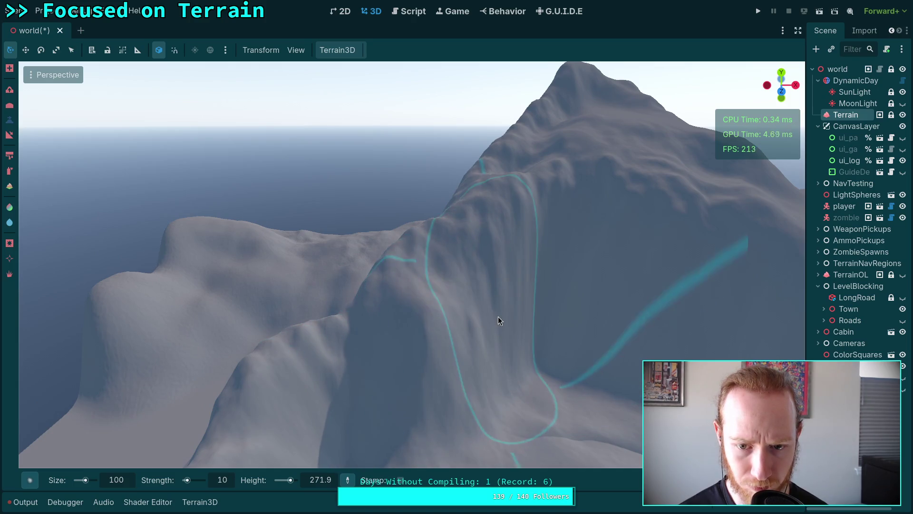
{"action": "scroll", "coordinate": [539, 274], "scroll_direction": "up", "scroll_amount": 3}
{"action": "mouse_move", "coordinate": [451, 228]}
{"action": "left_mouse_down"}
{"action": "mouse_move", "coordinate": [451, 271]}
{"action": "mouse_move", "coordinate": [510, 297]}
{"action": "mouse_move", "coordinate": [692, 328]}
{"action": "mouse_move", "coordinate": [648, 245]}
{"action": "mouse_move", "coordinate": [447, 301]}
{"action": "mouse_move", "coordinate": [475, 363]}
{"action": "mouse_move", "coordinate": [620, 383]}
{"action": "mouse_move", "coordinate": [524, 318]}
{"action": "left_mouse_up"}
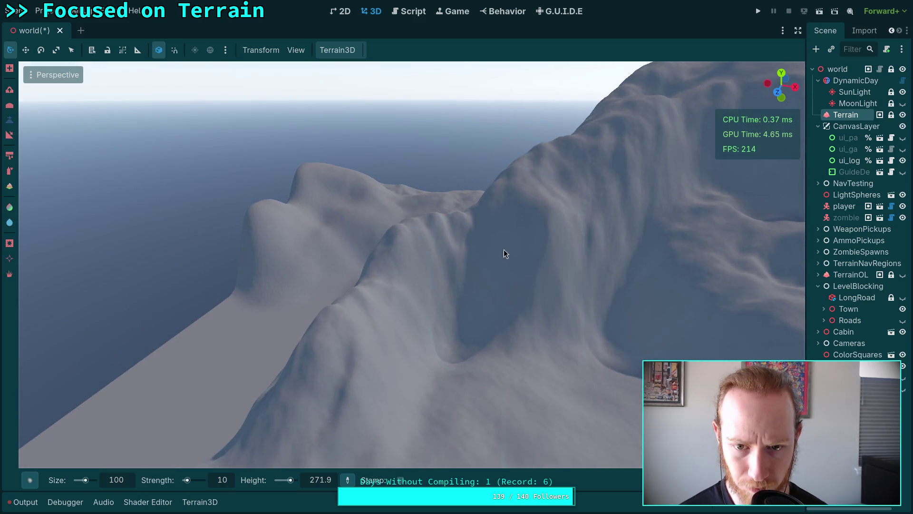
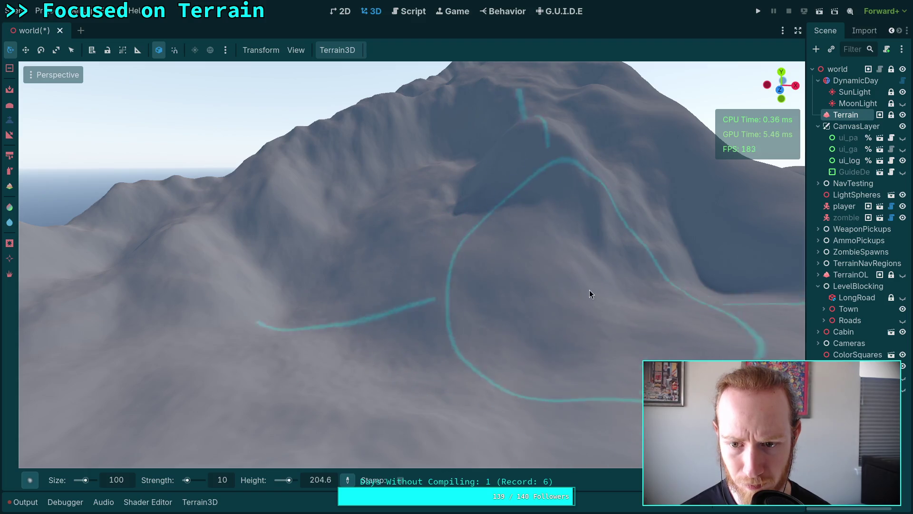
Sample the cliff's height as the target level and carve a notch into the cliff face
{"action": "scroll", "coordinate": [486, 320], "scroll_direction": "up", "scroll_amount": 5}
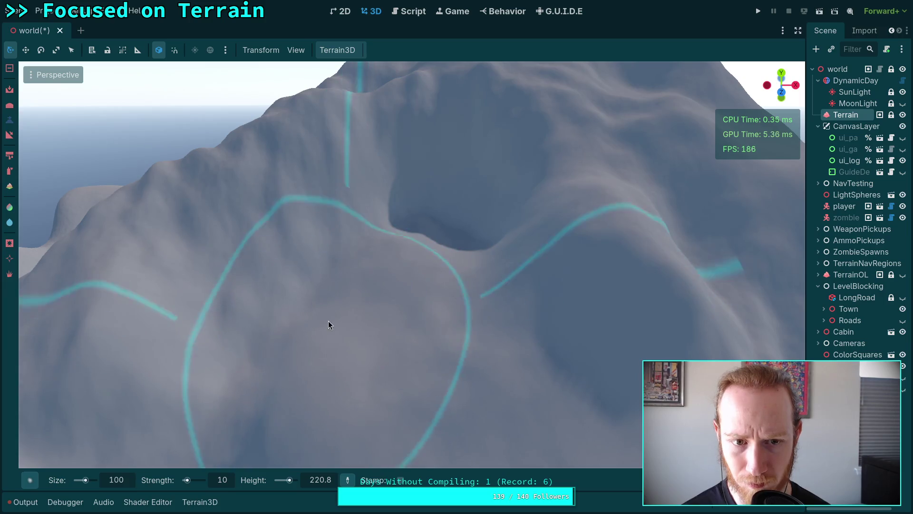
{"action": "left_click_drag", "start_coordinate": [305, 286], "coordinate": [335, 255]}
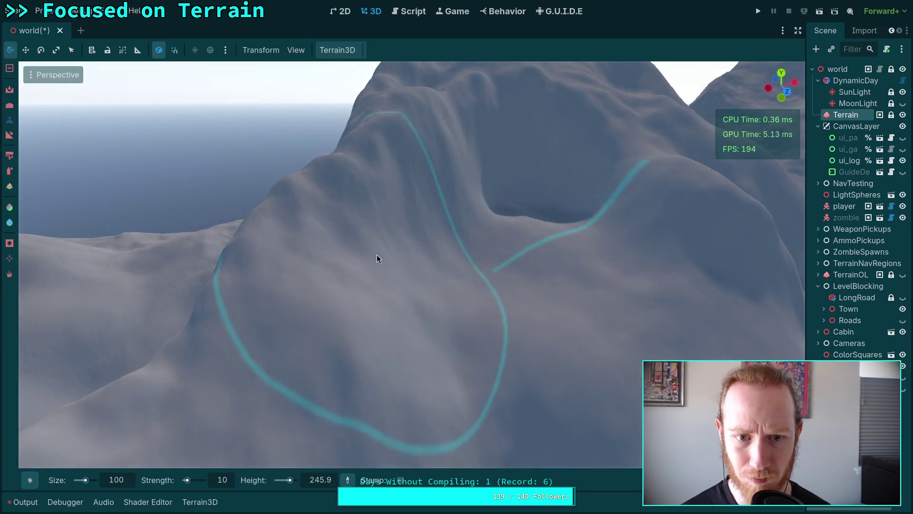
{"action": "mouse_move", "coordinate": [403, 199]}
{"action": "left_mouse_down"}
{"action": "mouse_move", "coordinate": [468, 246]}
{"action": "mouse_move", "coordinate": [446, 258]}
{"action": "left_mouse_up"}
{"action": "left_click_drag", "start_coordinate": [389, 258], "coordinate": [367, 257]}
{"action": "left_click", "coordinate": [398, 223], "text": "ctrl"}
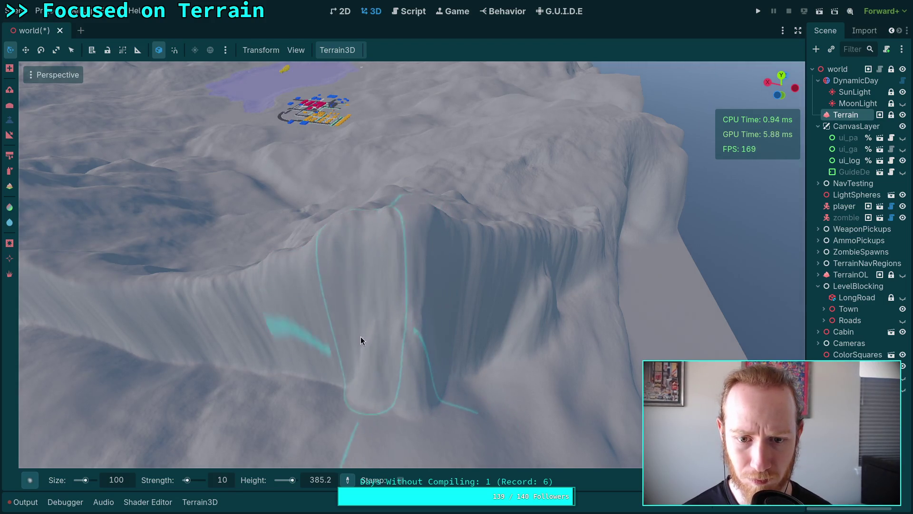
{"action": "mouse_move", "coordinate": [363, 336]}
{"action": "left_mouse_down"}
{"action": "mouse_move", "coordinate": [343, 335]}
{"action": "mouse_move", "coordinate": [339, 285]}
{"action": "left_mouse_up"}
{"action": "mouse_move", "coordinate": [366, 243]}
{"action": "left_mouse_down"}
{"action": "mouse_move", "coordinate": [454, 268]}
{"action": "mouse_move", "coordinate": [436, 265]}
{"action": "mouse_move", "coordinate": [464, 303]}
{"action": "mouse_move", "coordinate": [386, 260]}
{"action": "left_mouse_up"}
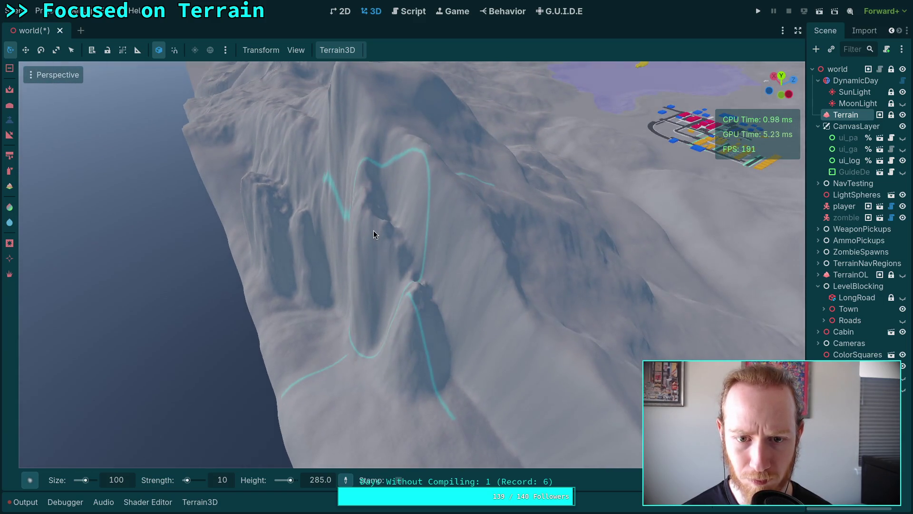
Resample target heights across the cliff and slope, settling on 335.3
{"action": "left_click", "coordinate": [376, 217], "text": "ctrl"}
{"action": "left_click", "coordinate": [371, 202], "text": "ctrl"}
{"action": "mouse_move", "coordinate": [372, 202]}
{"action": "left_mouse_down"}
{"action": "mouse_move", "coordinate": [362, 185]}
{"action": "mouse_move", "coordinate": [399, 220]}
{"action": "left_mouse_up"}
{"action": "left_click", "coordinate": [400, 220], "text": "ctrl"}
{"action": "left_click", "coordinate": [451, 162], "text": "ctrl"}
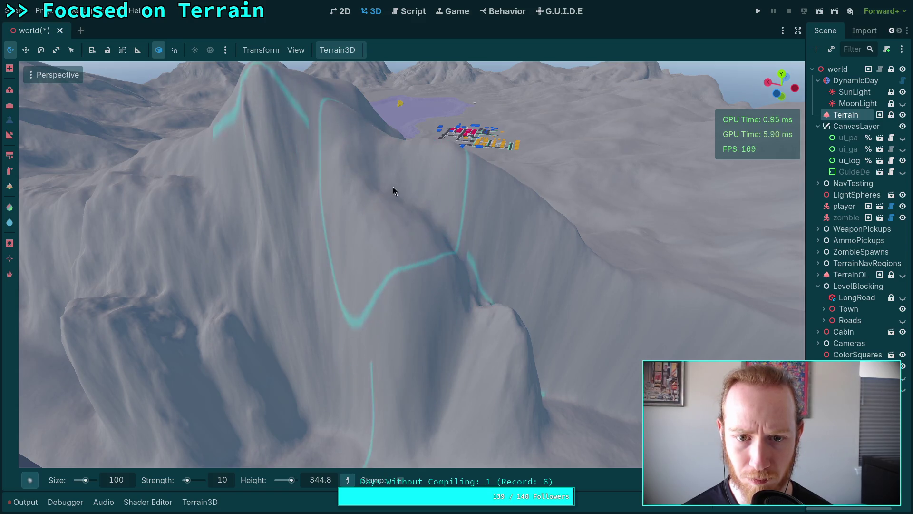
{"action": "left_click", "coordinate": [479, 171], "text": "ctrl"}
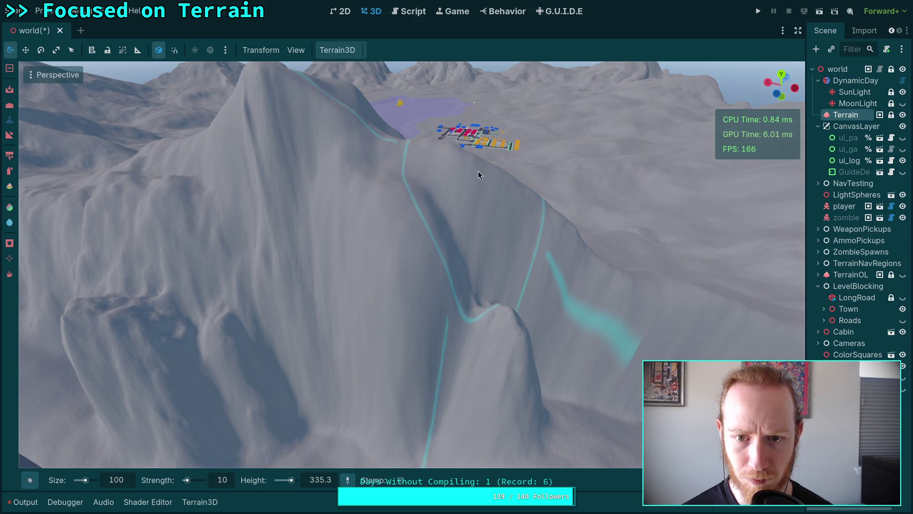
{"action": "scroll", "coordinate": [521, 266], "scroll_direction": "up", "scroll_amount": 2}
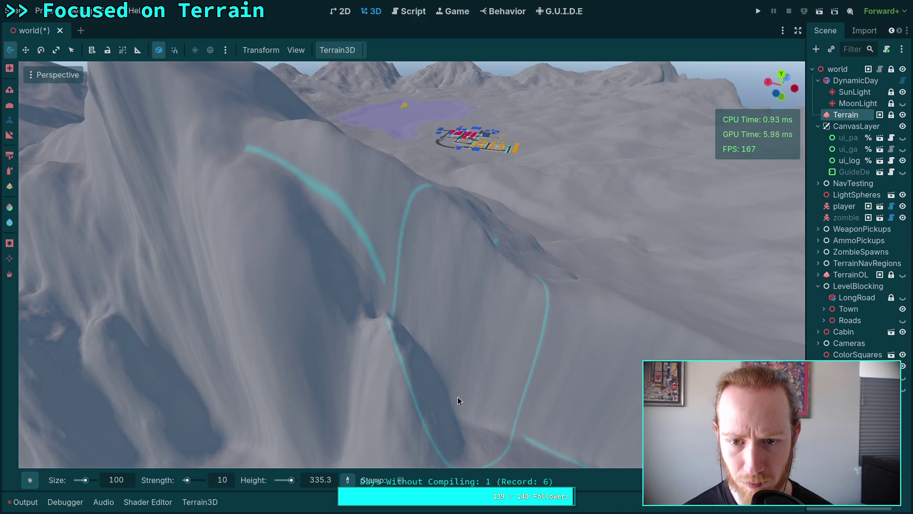
{"action": "left_click_drag", "start_coordinate": [469, 418], "coordinate": [357, 406]}
{"action": "double_click", "coordinate": [116, 480]}
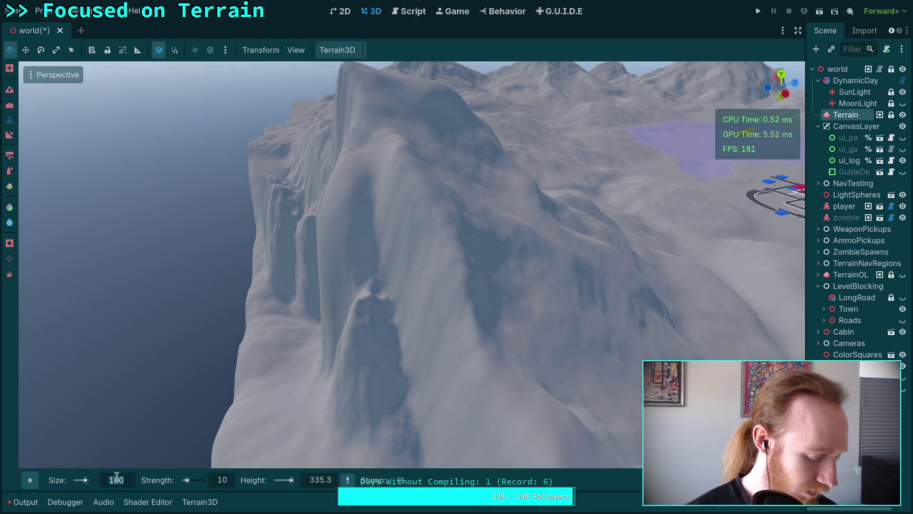
Set the brush size to 50 and frame the cliff face and small peak
{"action": "type", "text": "50"}
{"action": "key", "text": "Return"}
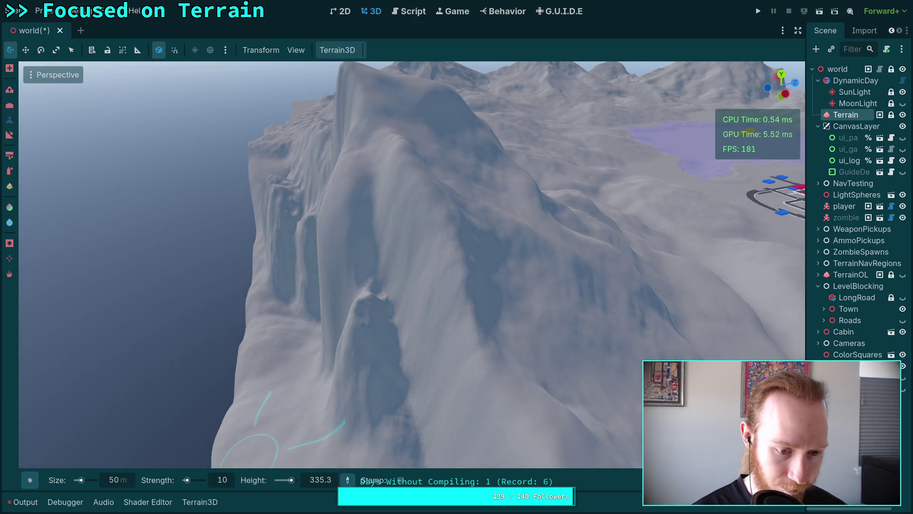
{"action": "left_click_drag", "start_coordinate": [212, 368], "coordinate": [321, 401]}
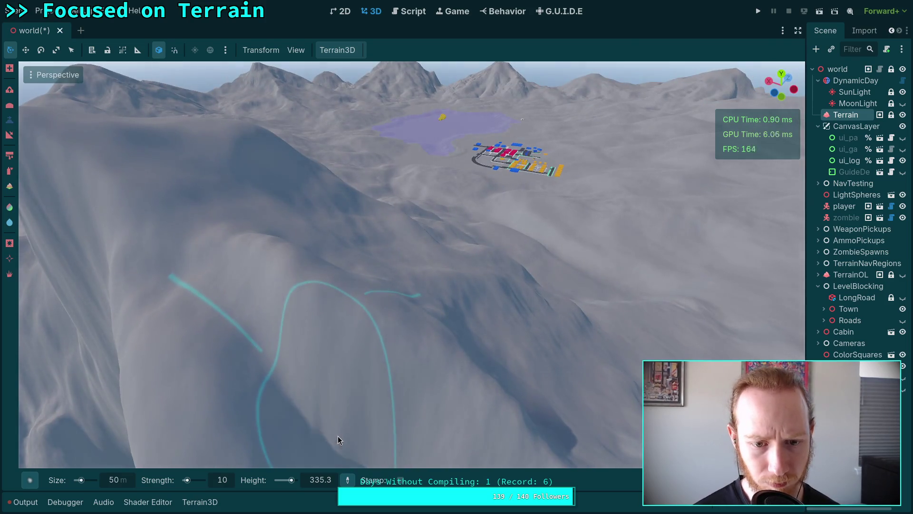
{"action": "left_click_drag", "start_coordinate": [369, 434], "coordinate": [354, 388]}
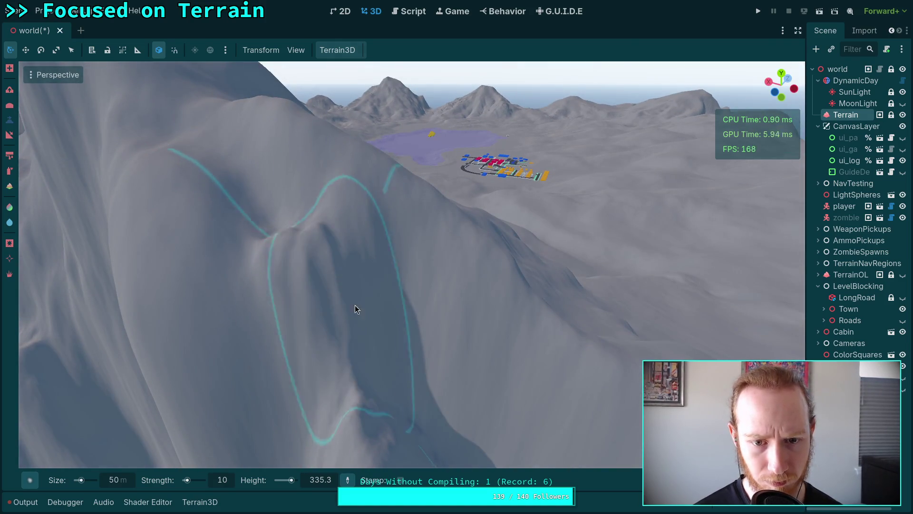
{"action": "left_click_drag", "start_coordinate": [402, 356], "coordinate": [280, 291]}
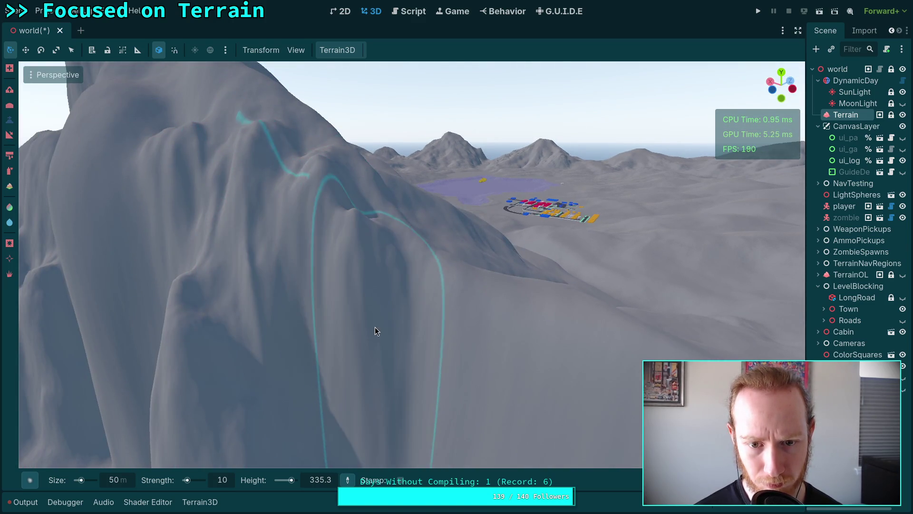
{"action": "mouse_move", "coordinate": [327, 423]}
{"action": "left_mouse_down"}
{"action": "mouse_move", "coordinate": [330, 338]}
{"action": "mouse_move", "coordinate": [375, 307]}
{"action": "mouse_move", "coordinate": [386, 250]}
{"action": "left_mouse_up"}
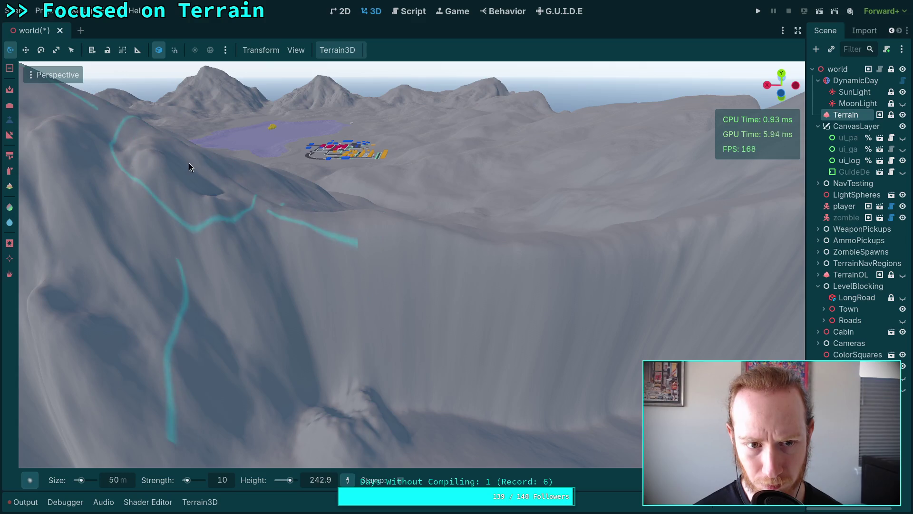
Carve a deeper groove into the cliff and reshape the peak and ridge contours
{"action": "mouse_move", "coordinate": [391, 259]}
{"action": "left_mouse_down"}
{"action": "mouse_move", "coordinate": [375, 278]}
{"action": "mouse_move", "coordinate": [426, 311]}
{"action": "mouse_move", "coordinate": [392, 333]}
{"action": "mouse_move", "coordinate": [417, 353]}
{"action": "mouse_move", "coordinate": [338, 355]}
{"action": "mouse_move", "coordinate": [279, 333]}
{"action": "mouse_move", "coordinate": [237, 372]}
{"action": "mouse_move", "coordinate": [322, 367]}
{"action": "left_mouse_up"}
{"action": "mouse_move", "coordinate": [406, 328]}
{"action": "left_mouse_down"}
{"action": "mouse_move", "coordinate": [420, 321]}
{"action": "mouse_move", "coordinate": [397, 280]}
{"action": "mouse_move", "coordinate": [387, 299]}
{"action": "mouse_move", "coordinate": [428, 317]}
{"action": "mouse_move", "coordinate": [436, 306]}
{"action": "mouse_move", "coordinate": [438, 336]}
{"action": "mouse_move", "coordinate": [476, 350]}
{"action": "mouse_move", "coordinate": [432, 397]}
{"action": "mouse_move", "coordinate": [363, 374]}
{"action": "mouse_move", "coordinate": [348, 344]}
{"action": "mouse_move", "coordinate": [310, 390]}
{"action": "left_mouse_up"}
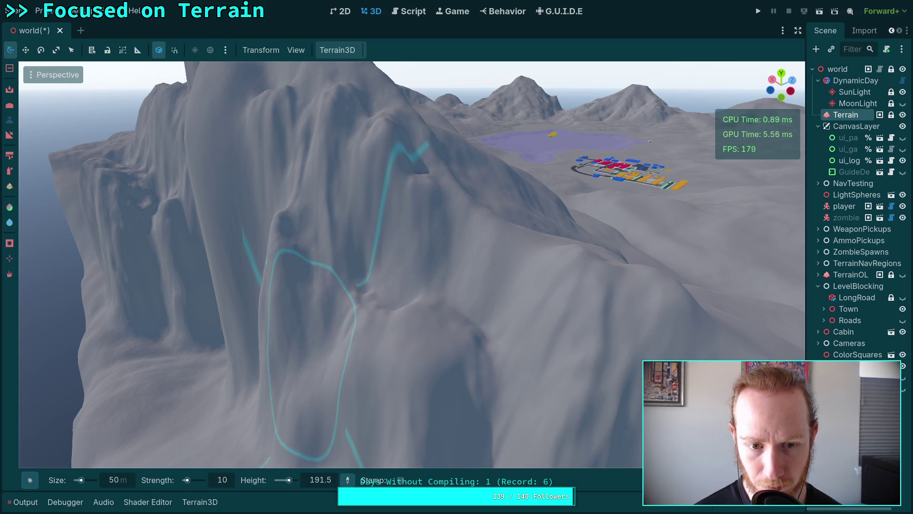
{"action": "key", "text": "ctrl+a"}
Cancel the Create New Node dialog and save the scene with Ctrl+S
{"action": "type", "text": "a"}
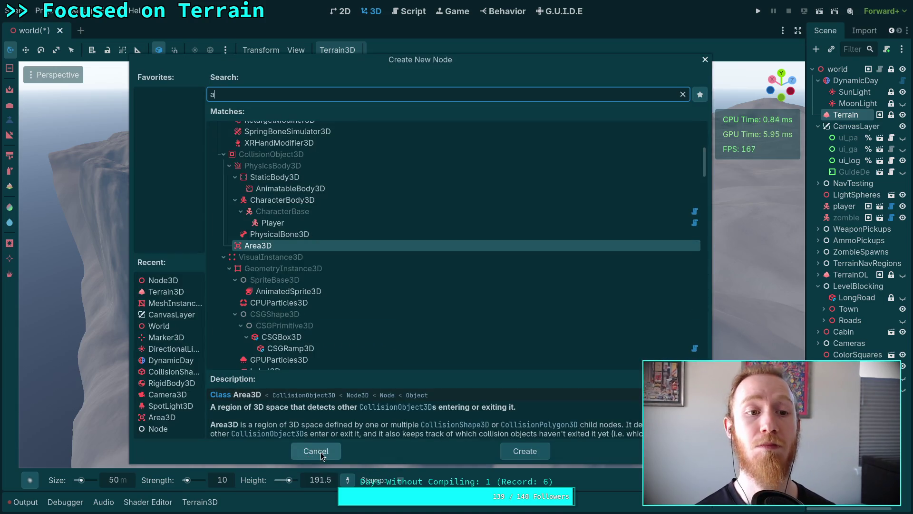
{"action": "left_click", "coordinate": [316, 450]}
{"action": "key", "text": "ctrl+s"}
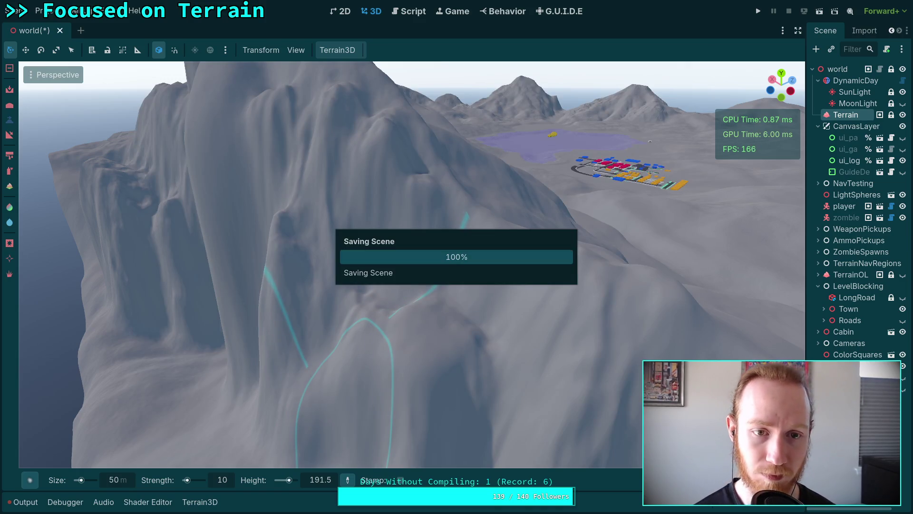
Switch to the Raise tool and raise the mountain ridge under the brush
{"action": "left_click_drag", "start_coordinate": [329, 346], "coordinate": [457, 257]}
{"action": "key", "text": "r"}
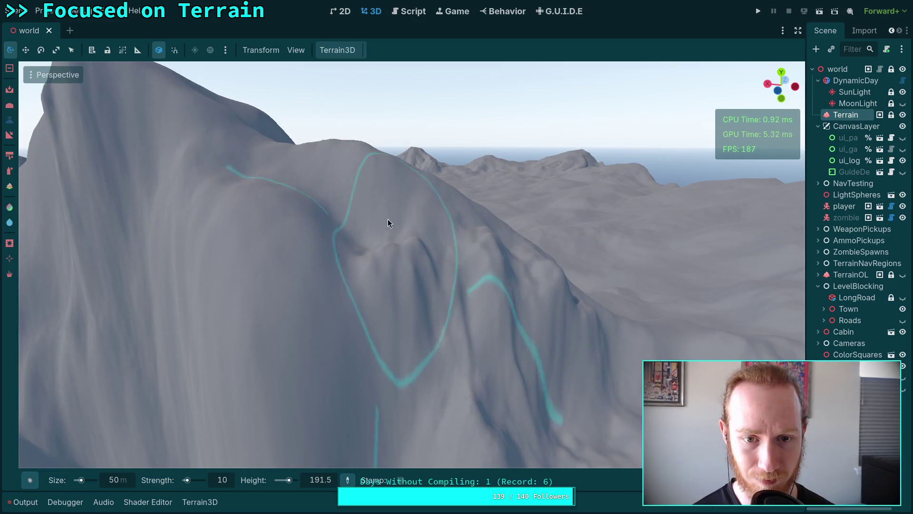
{"action": "mouse_move", "coordinate": [359, 158]}
{"action": "left_mouse_down"}
{"action": "mouse_move", "coordinate": [356, 179]}
{"action": "mouse_move", "coordinate": [383, 198]}
{"action": "mouse_move", "coordinate": [341, 207]}
{"action": "mouse_move", "coordinate": [358, 269]}
{"action": "left_mouse_up"}
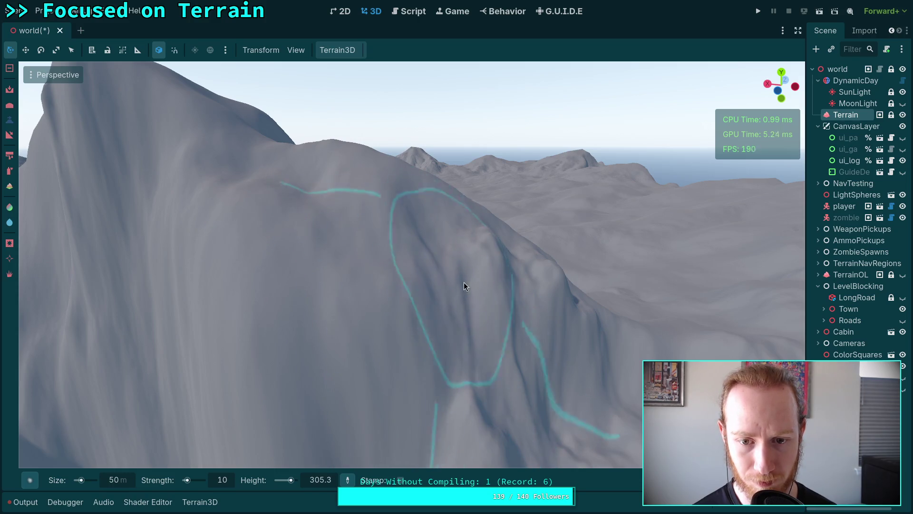
Sculpt a tall vertical ridge down the peak's face
{"action": "scroll", "coordinate": [471, 280], "scroll_direction": "down", "scroll_amount": 3}
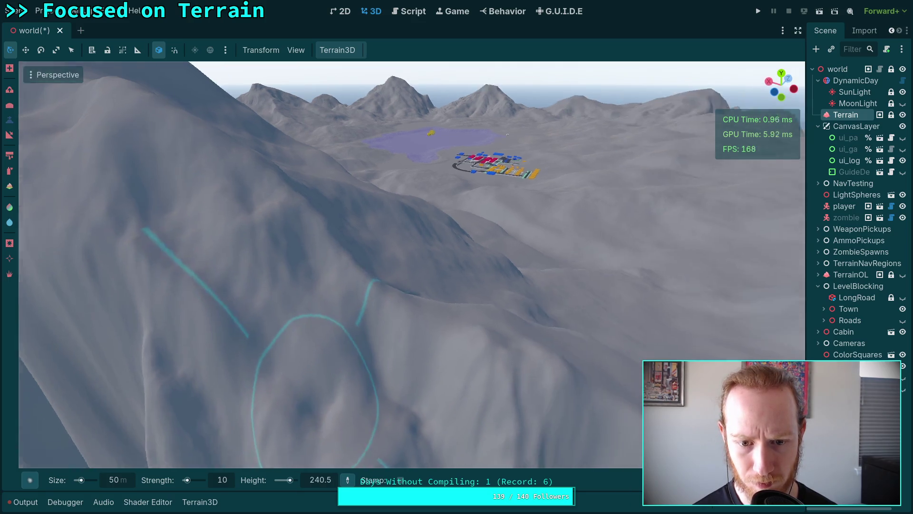
{"action": "mouse_move", "coordinate": [320, 345]}
{"action": "left_mouse_down"}
{"action": "mouse_move", "coordinate": [382, 362]}
{"action": "mouse_move", "coordinate": [499, 310]}
{"action": "mouse_move", "coordinate": [428, 294]}
{"action": "mouse_move", "coordinate": [478, 281]}
{"action": "left_mouse_up"}
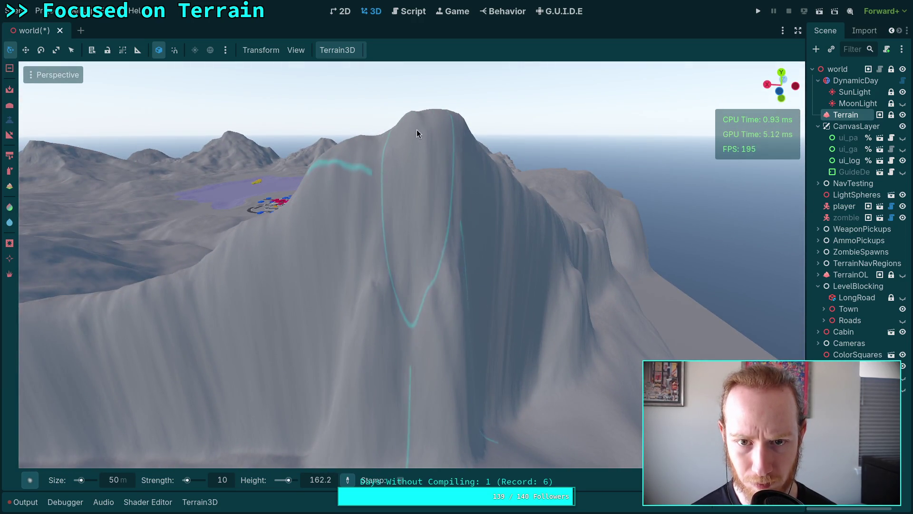
{"action": "mouse_move", "coordinate": [416, 123]}
{"action": "left_mouse_down"}
{"action": "mouse_move", "coordinate": [409, 210]}
{"action": "mouse_move", "coordinate": [426, 200]}
{"action": "mouse_move", "coordinate": [432, 128]}
{"action": "left_mouse_up"}
Sample several target heights around the peak and terrain wall, ending at 274.3
{"action": "left_click_drag", "start_coordinate": [444, 190], "coordinate": [407, 207]}
{"action": "left_click", "coordinate": [458, 173], "text": "ctrl"}
{"action": "left_click", "coordinate": [462, 224], "text": "ctrl"}
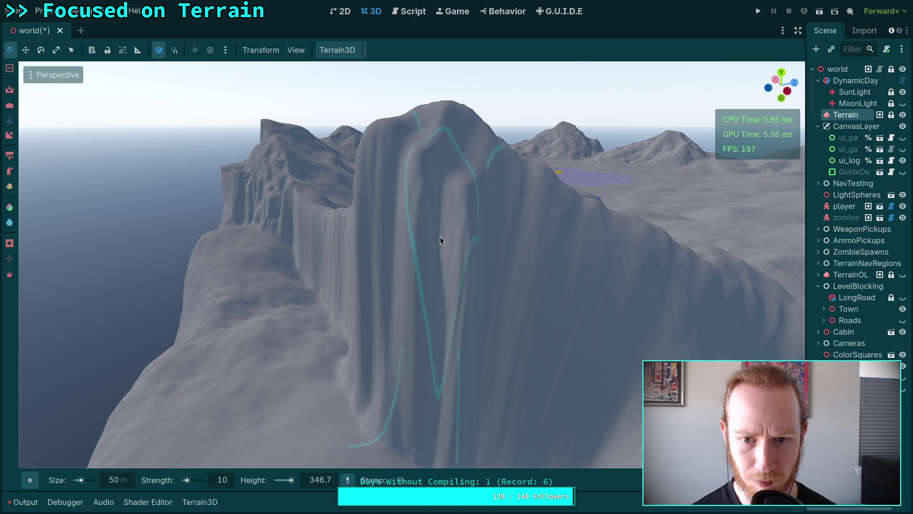
{"action": "left_click", "coordinate": [424, 173], "text": "ctrl"}
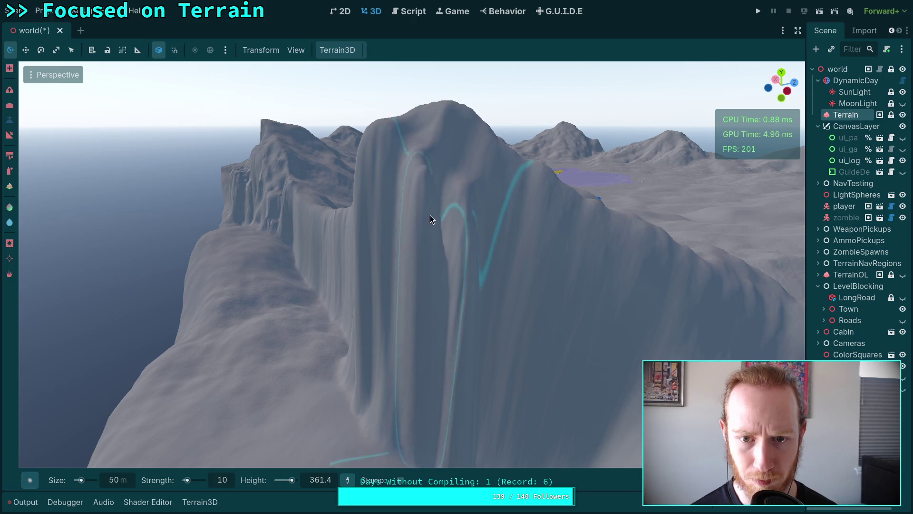
{"action": "mouse_move", "coordinate": [443, 207]}
{"action": "left_mouse_down"}
{"action": "mouse_move", "coordinate": [456, 190]}
{"action": "mouse_move", "coordinate": [415, 198]}
{"action": "left_mouse_up"}
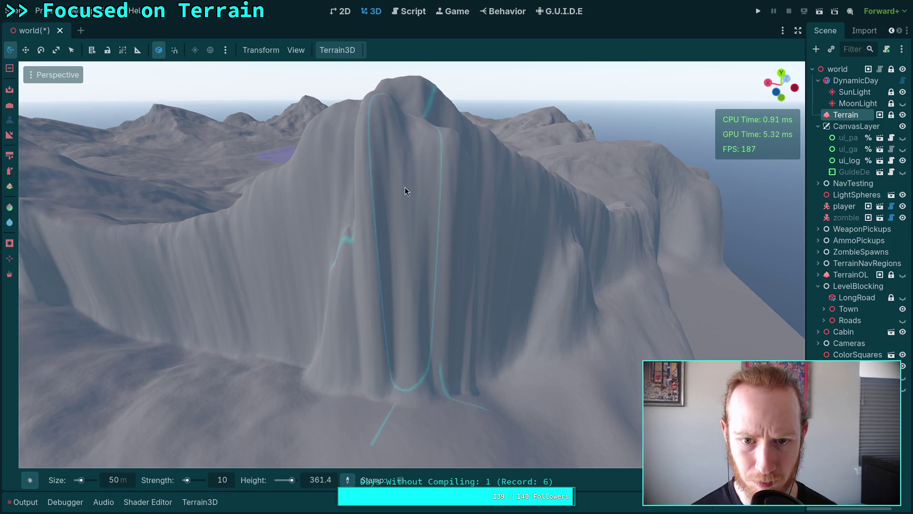
{"action": "left_click", "coordinate": [403, 236], "text": "ctrl"}
{"action": "left_click", "coordinate": [316, 454], "text": "ctrl"}
{"action": "type", "text": "5"}
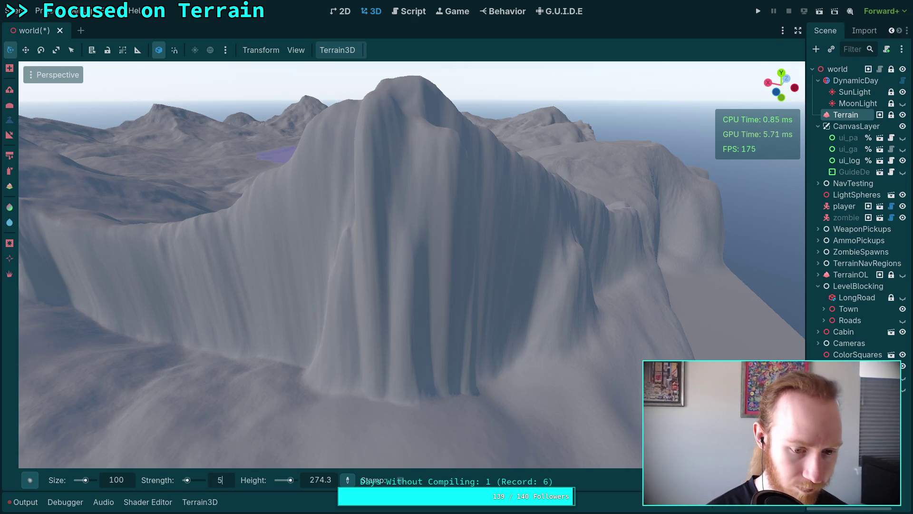
Sample a series of target heights on the mountain wall and peak
{"action": "left_click", "coordinate": [395, 275], "text": "ctrl"}
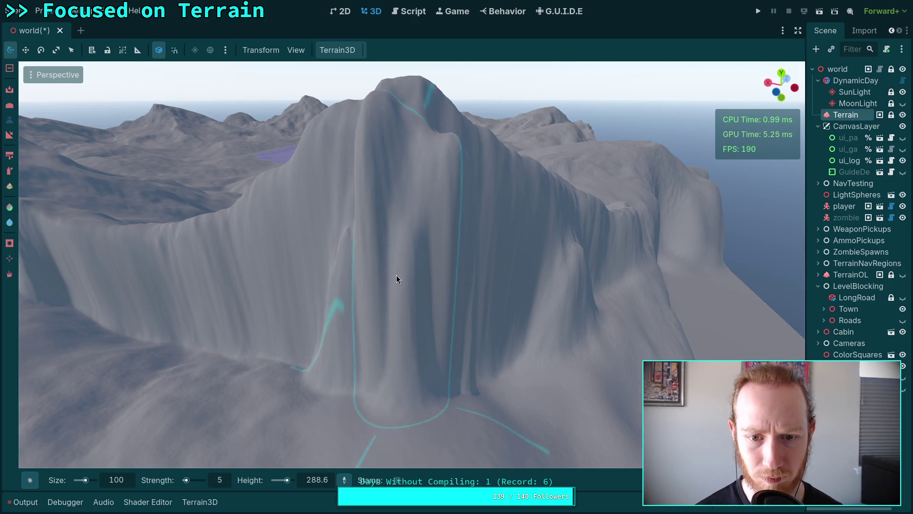
{"action": "left_click", "coordinate": [365, 196], "text": "ctrl"}
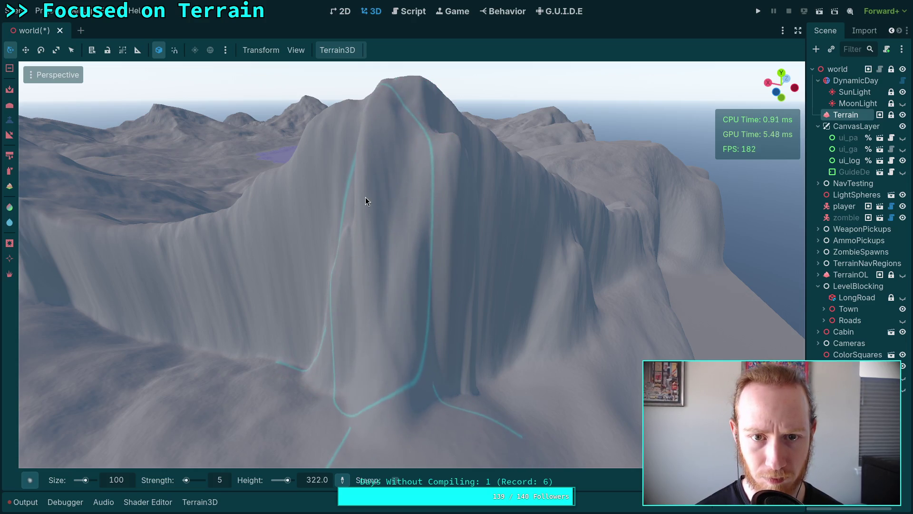
{"action": "left_click", "coordinate": [359, 216], "text": "ctrl"}
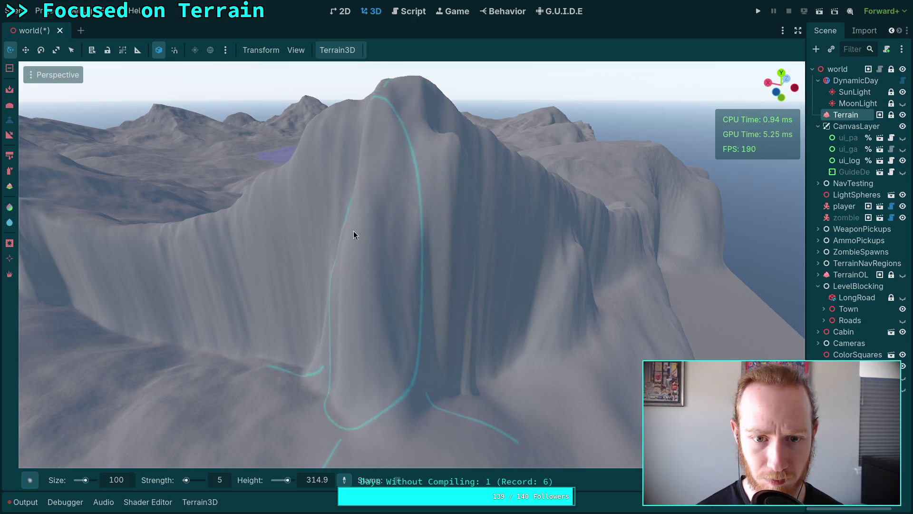
{"action": "left_click", "coordinate": [441, 290], "text": "ctrl"}
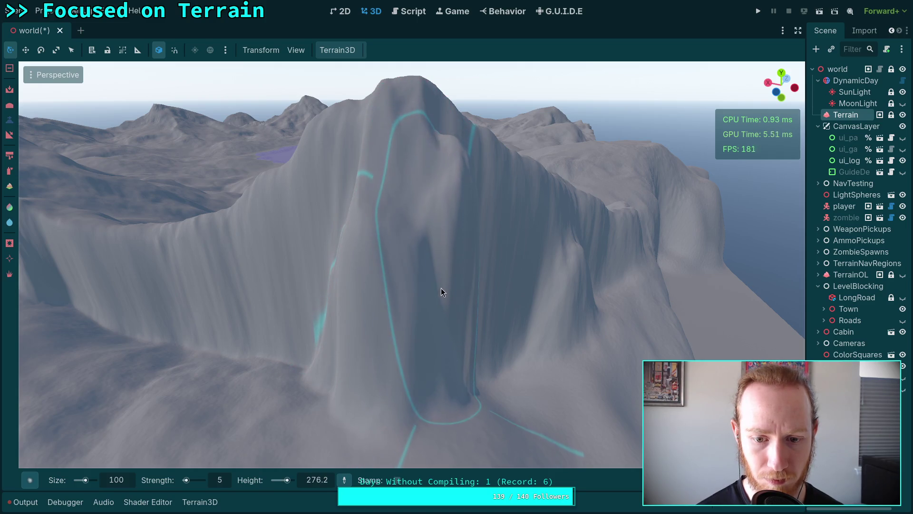
{"action": "left_click", "coordinate": [459, 189], "text": "ctrl"}
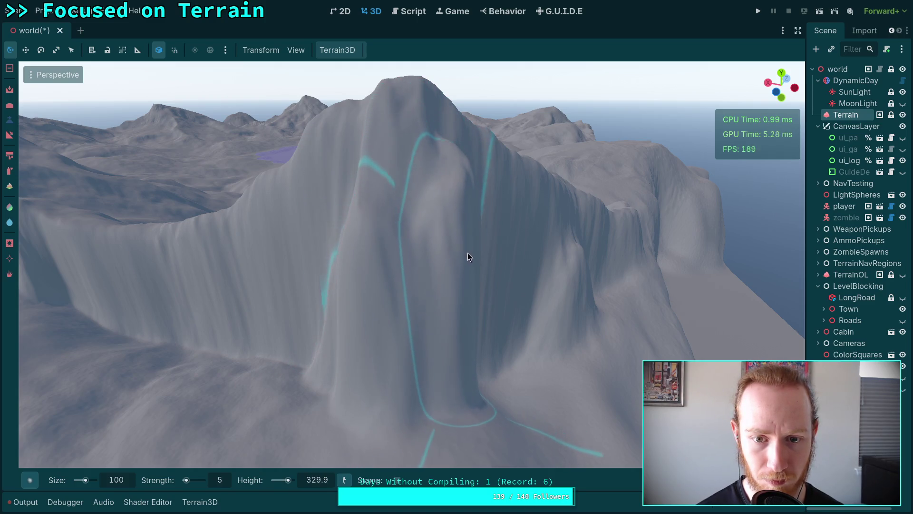
{"action": "scroll", "coordinate": [467, 252], "scroll_direction": "down", "scroll_amount": 5}
{"action": "left_click", "coordinate": [424, 247], "text": "ctrl"}
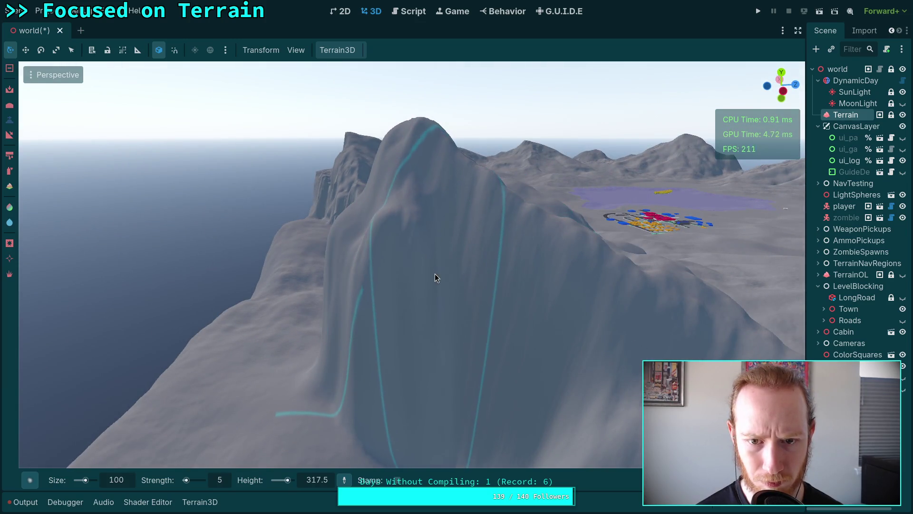
{"action": "left_click", "coordinate": [398, 246], "text": "ctrl"}
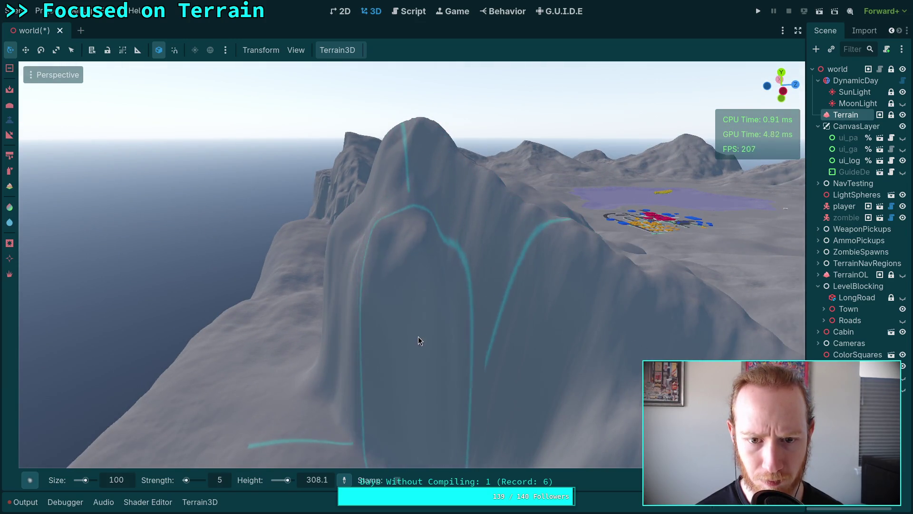
{"action": "left_click", "coordinate": [379, 314], "text": "ctrl"}
Sample heights around the peak and down the slope, then paint the slope to that height
{"action": "mouse_move", "coordinate": [379, 314]}
{"action": "left_mouse_down"}
{"action": "mouse_move", "coordinate": [436, 316]}
{"action": "mouse_move", "coordinate": [401, 289]}
{"action": "left_mouse_up"}
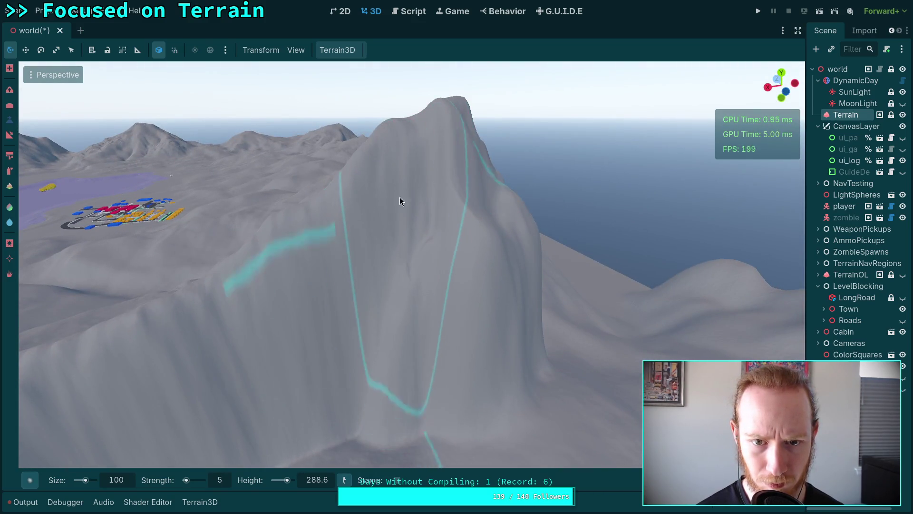
{"action": "left_click", "coordinate": [402, 165], "text": "ctrl"}
{"action": "left_click", "coordinate": [441, 162], "text": "ctrl"}
{"action": "left_click_drag", "start_coordinate": [428, 266], "coordinate": [400, 238]}
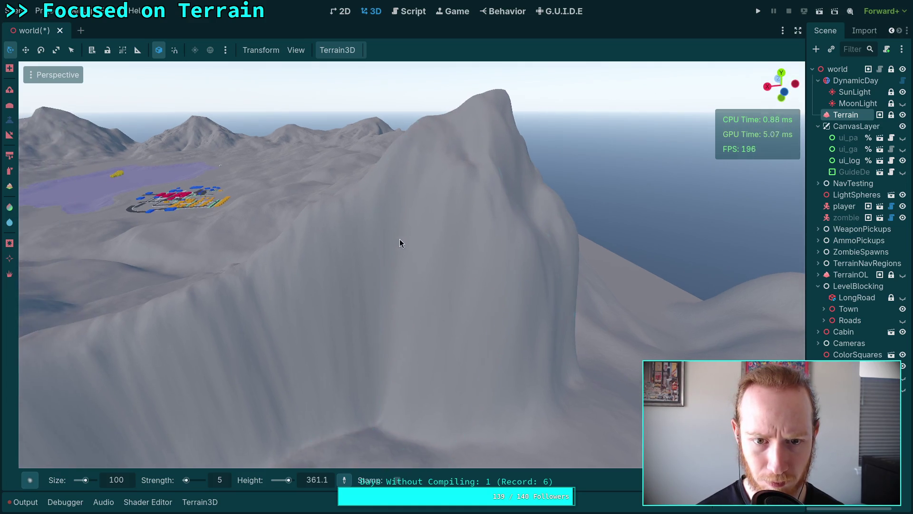
{"action": "left_click", "coordinate": [417, 306], "text": "ctrl"}
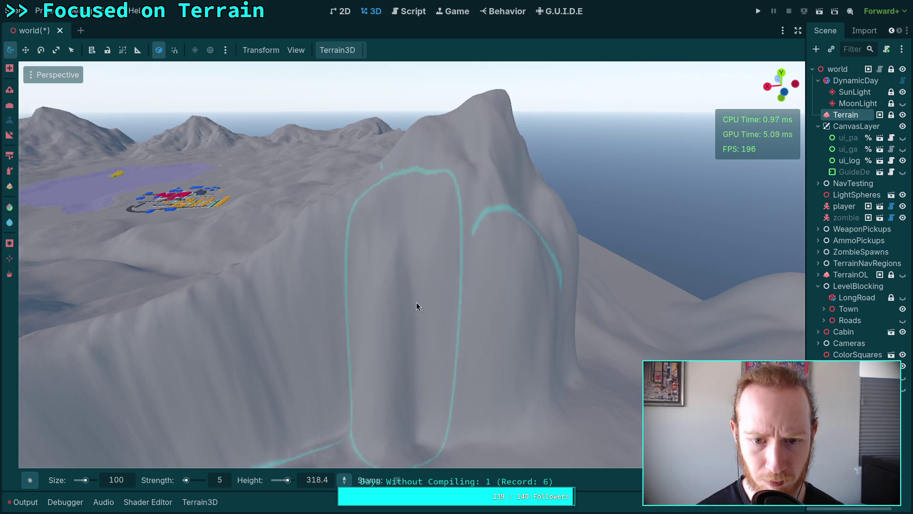
{"action": "left_click", "coordinate": [436, 335], "text": "ctrl"}
{"action": "left_click_drag", "start_coordinate": [437, 335], "coordinate": [364, 155]}
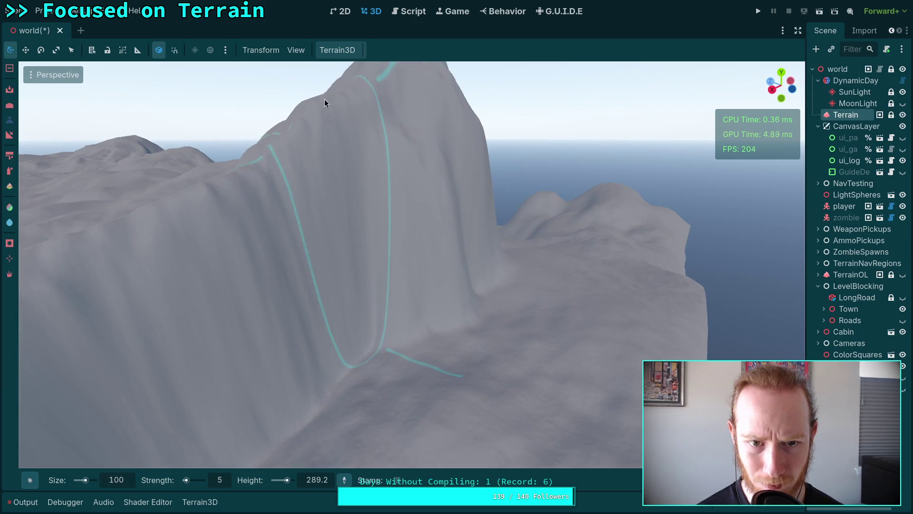
{"action": "left_click", "coordinate": [360, 215], "text": "ctrl"}
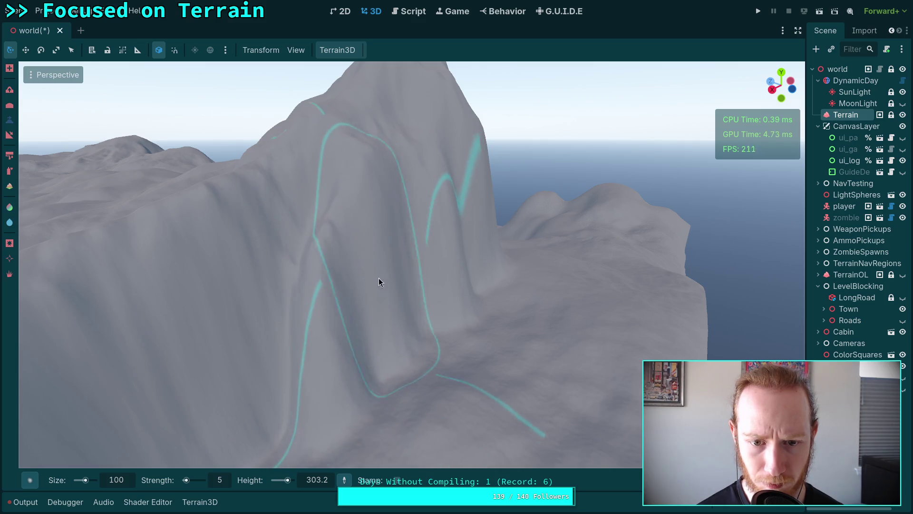
{"action": "left_click_drag", "start_coordinate": [363, 314], "coordinate": [446, 226]}
{"action": "mouse_move", "coordinate": [416, 272]}
{"action": "left_mouse_down"}
{"action": "mouse_move", "coordinate": [463, 225]}
{"action": "mouse_move", "coordinate": [501, 280]}
{"action": "mouse_move", "coordinate": [525, 229]}
{"action": "left_mouse_up"}
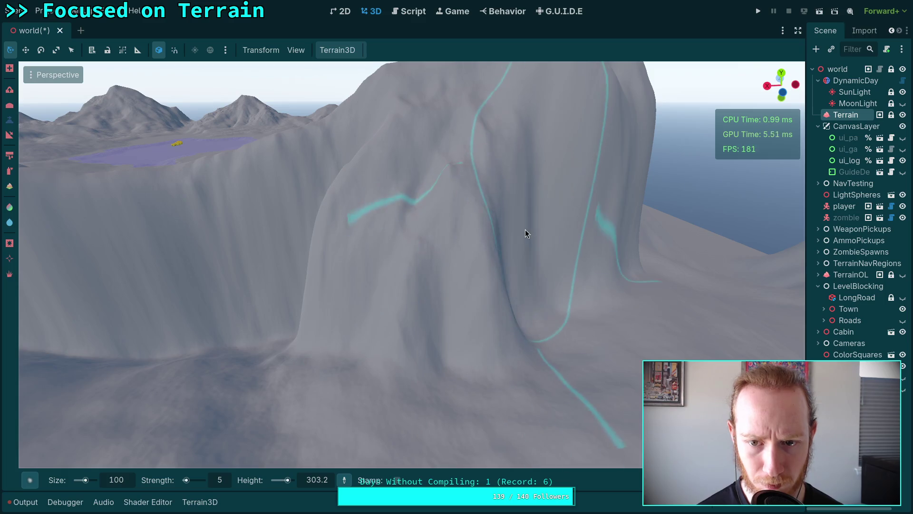
Fill the ravine bottom into a mound and smooth it into ridges, targeting 194.3
{"action": "mouse_move", "coordinate": [515, 278]}
{"action": "left_mouse_down"}
{"action": "mouse_move", "coordinate": [452, 257]}
{"action": "mouse_move", "coordinate": [438, 370]}
{"action": "left_mouse_up"}
{"action": "left_click", "coordinate": [443, 249], "text": "ctrl"}
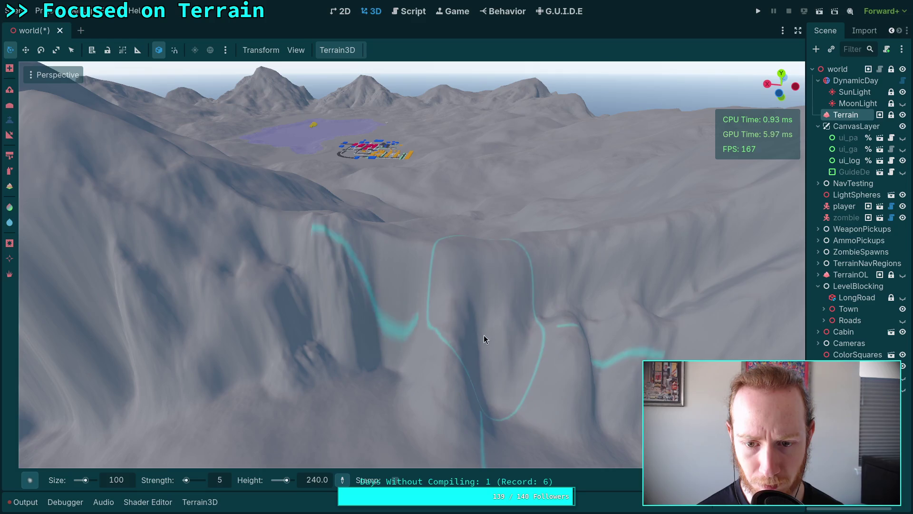
{"action": "mouse_move", "coordinate": [379, 334]}
{"action": "left_mouse_down"}
{"action": "mouse_move", "coordinate": [355, 354]}
{"action": "mouse_move", "coordinate": [376, 309]}
{"action": "mouse_move", "coordinate": [369, 229]}
{"action": "mouse_move", "coordinate": [372, 265]}
{"action": "mouse_move", "coordinate": [350, 310]}
{"action": "mouse_move", "coordinate": [307, 237]}
{"action": "mouse_move", "coordinate": [313, 219]}
{"action": "mouse_move", "coordinate": [311, 331]}
{"action": "mouse_move", "coordinate": [338, 322]}
{"action": "mouse_move", "coordinate": [366, 370]}
{"action": "mouse_move", "coordinate": [412, 369]}
{"action": "mouse_move", "coordinate": [441, 349]}
{"action": "left_mouse_up"}
{"action": "mouse_move", "coordinate": [349, 257]}
{"action": "left_mouse_down"}
{"action": "mouse_move", "coordinate": [415, 256]}
{"action": "mouse_move", "coordinate": [395, 268]}
{"action": "mouse_move", "coordinate": [439, 249]}
{"action": "mouse_move", "coordinate": [428, 244]}
{"action": "mouse_move", "coordinate": [440, 229]}
{"action": "mouse_move", "coordinate": [470, 249]}
{"action": "left_mouse_up"}
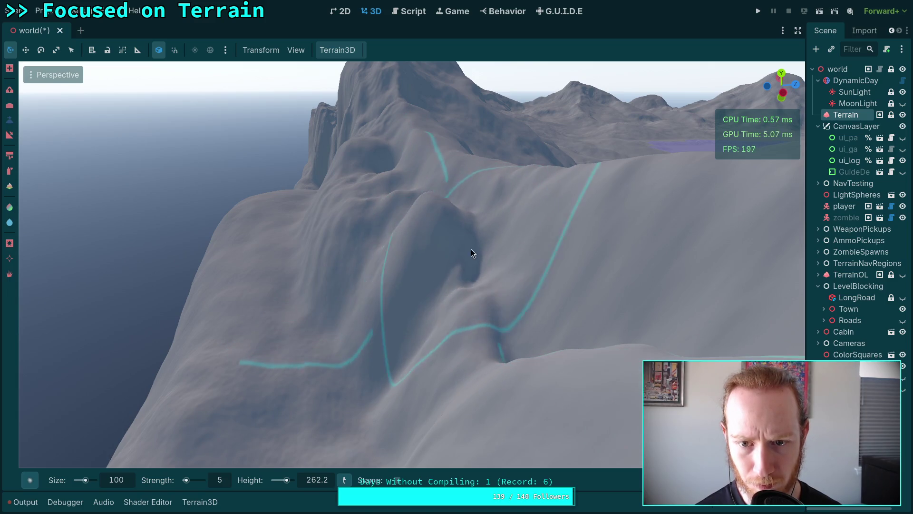
{"action": "left_click_drag", "start_coordinate": [540, 328], "coordinate": [538, 320]}
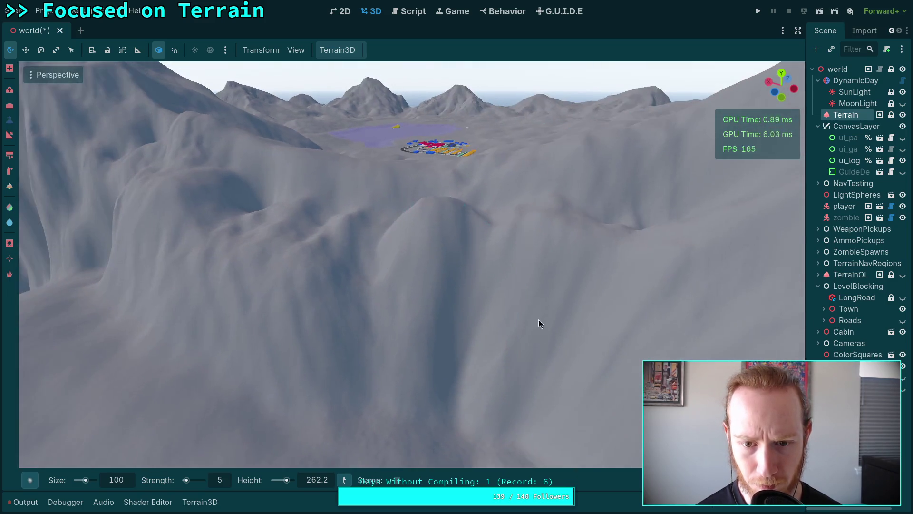
{"action": "mouse_move", "coordinate": [350, 315]}
{"action": "left_mouse_down"}
{"action": "mouse_move", "coordinate": [404, 303]}
{"action": "mouse_move", "coordinate": [398, 198]}
{"action": "mouse_move", "coordinate": [390, 236]}
{"action": "mouse_move", "coordinate": [286, 356]}
{"action": "mouse_move", "coordinate": [346, 406]}
{"action": "mouse_move", "coordinate": [494, 463]}
{"action": "left_mouse_up"}
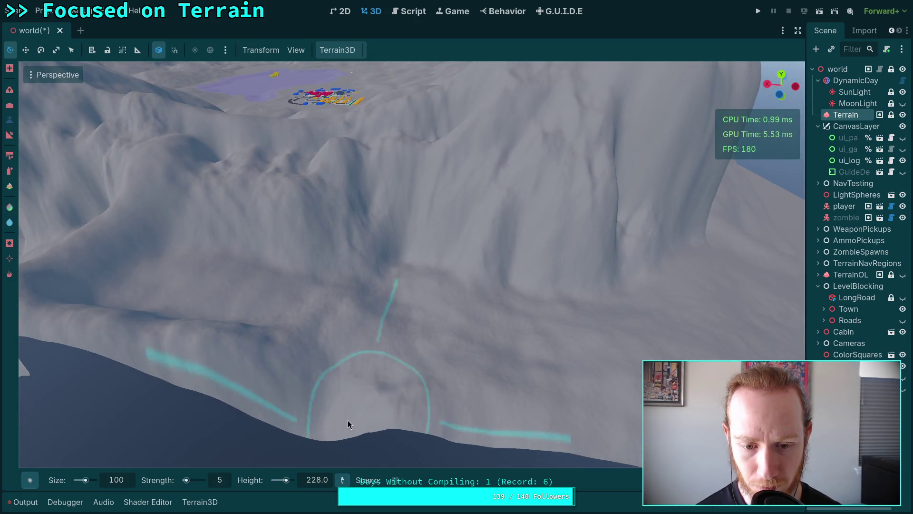
{"action": "scroll", "coordinate": [123, 326], "scroll_direction": "down", "scroll_amount": 5}
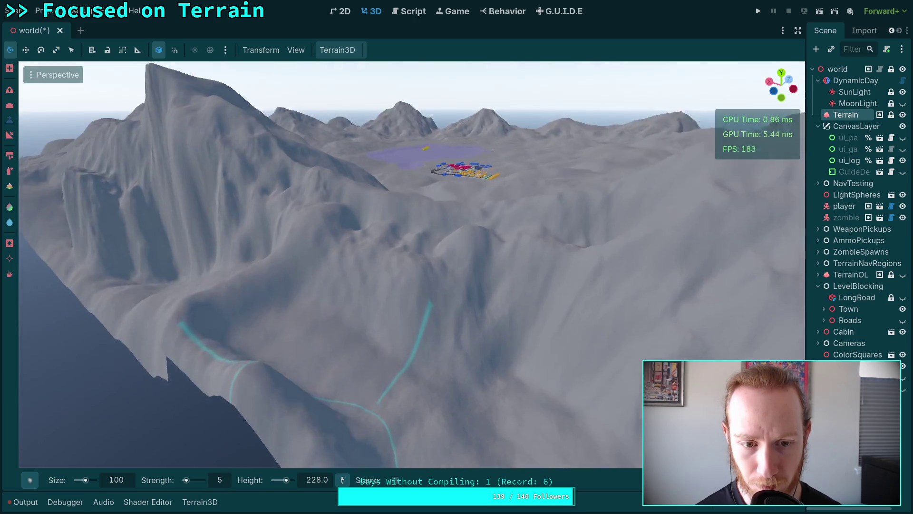
{"action": "scroll", "coordinate": [232, 338], "scroll_direction": "up", "scroll_amount": 5}
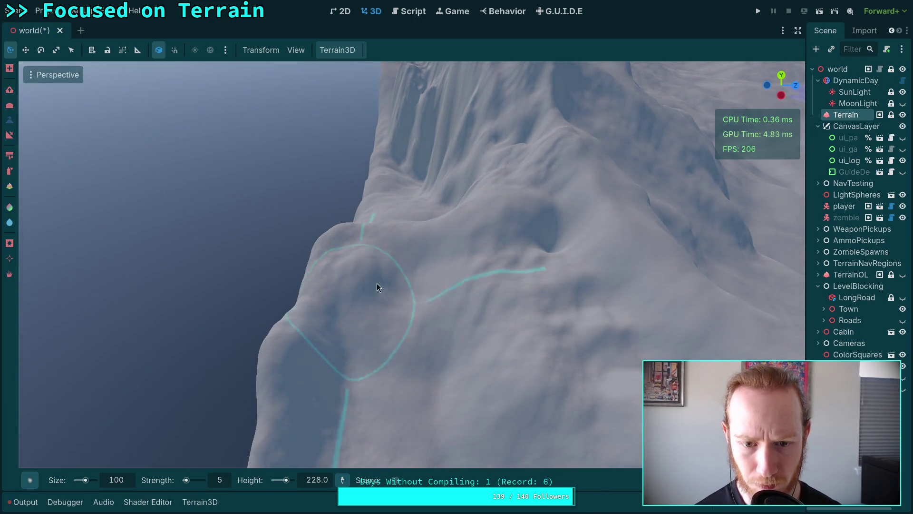
{"action": "scroll", "coordinate": [431, 419], "scroll_direction": "down", "scroll_amount": 2}
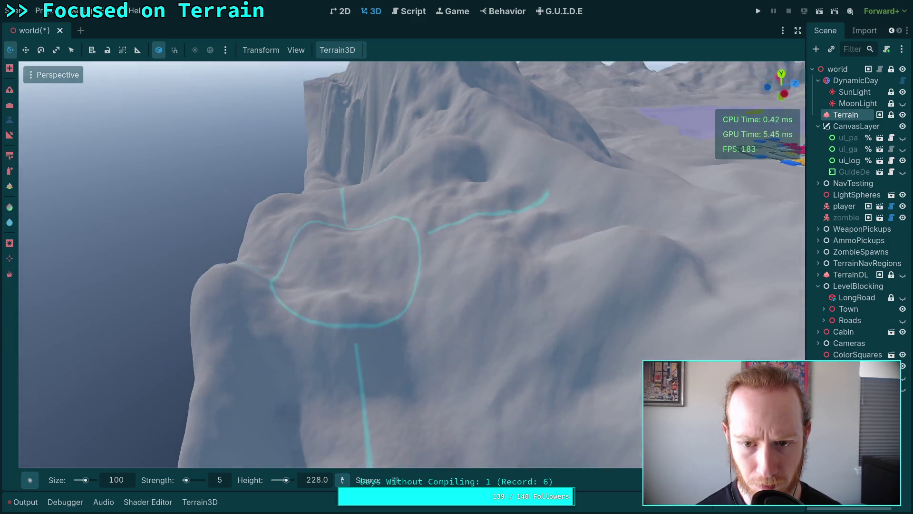
{"action": "scroll", "coordinate": [345, 285], "scroll_direction": "up", "scroll_amount": 3}
{"action": "scroll", "coordinate": [407, 380], "scroll_direction": "down", "scroll_amount": 3}
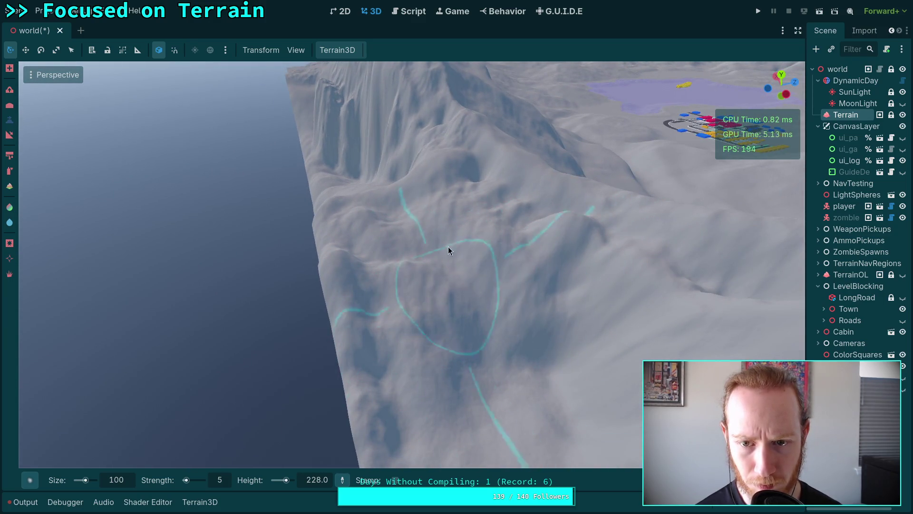
{"action": "scroll", "coordinate": [428, 240], "scroll_direction": "up", "scroll_amount": 3}
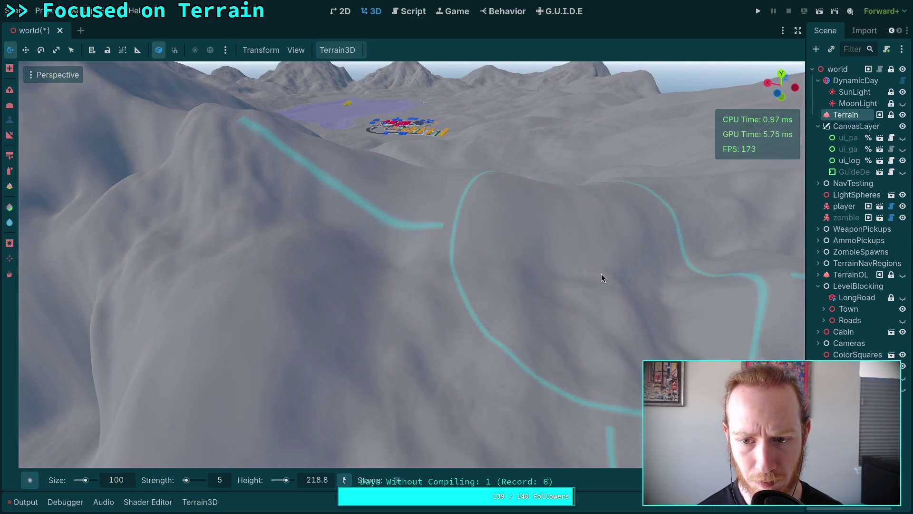
{"action": "mouse_move", "coordinate": [642, 270]}
{"action": "left_mouse_down"}
{"action": "mouse_move", "coordinate": [286, 238]}
{"action": "mouse_move", "coordinate": [554, 260]}
{"action": "mouse_move", "coordinate": [273, 286]}
{"action": "mouse_move", "coordinate": [316, 224]}
{"action": "mouse_move", "coordinate": [239, 227]}
{"action": "left_mouse_up"}
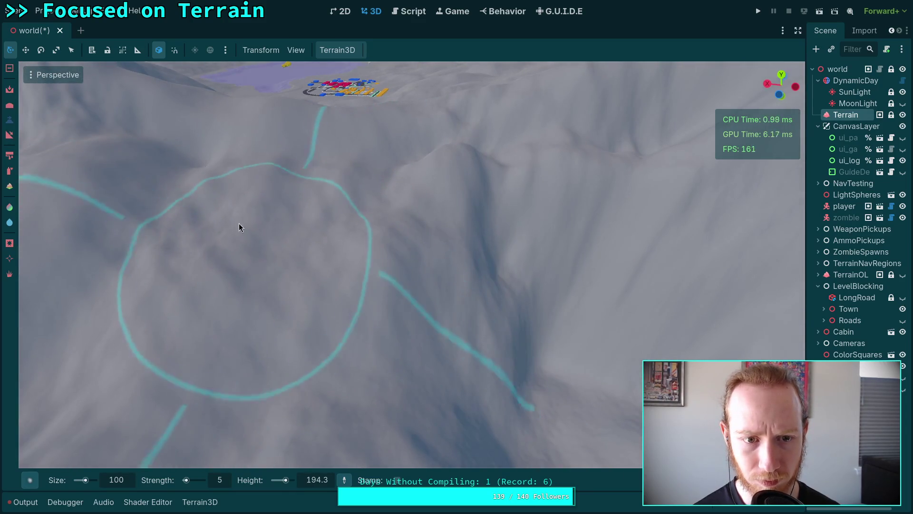
Set the brush strength to 10 and orbit around the ridge below the town
{"action": "left_click", "coordinate": [221, 480]}
{"action": "type", "text": "19"}
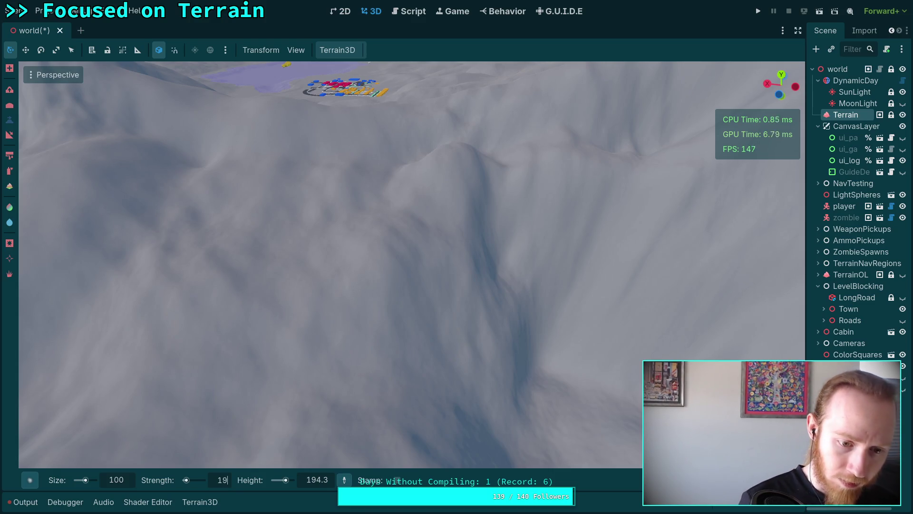
{"action": "key", "text": "Return"}
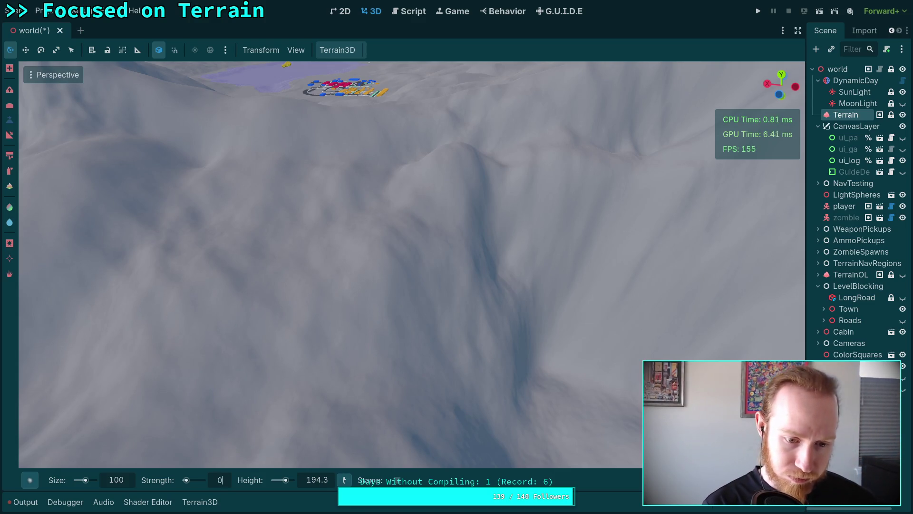
{"action": "type", "text": "10"}
{"action": "key", "text": "Return"}
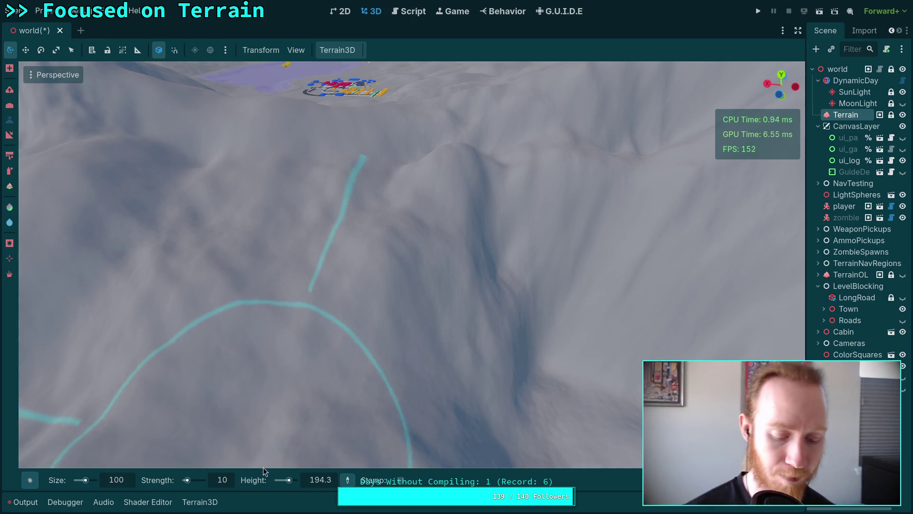
{"action": "left_click_drag", "start_coordinate": [373, 379], "coordinate": [409, 342]}
{"action": "mouse_move", "coordinate": [480, 146]}
{"action": "left_mouse_down"}
{"action": "mouse_move", "coordinate": [442, 141]}
{"action": "mouse_move", "coordinate": [377, 181]}
{"action": "mouse_move", "coordinate": [382, 265]}
{"action": "mouse_move", "coordinate": [458, 204]}
{"action": "mouse_move", "coordinate": [490, 274]}
{"action": "mouse_move", "coordinate": [538, 236]}
{"action": "mouse_move", "coordinate": [466, 282]}
{"action": "mouse_move", "coordinate": [321, 296]}
{"action": "mouse_move", "coordinate": [383, 396]}
{"action": "mouse_move", "coordinate": [381, 330]}
{"action": "mouse_move", "coordinate": [402, 241]}
{"action": "mouse_move", "coordinate": [395, 242]}
{"action": "mouse_move", "coordinate": [364, 306]}
{"action": "mouse_move", "coordinate": [502, 333]}
{"action": "mouse_move", "coordinate": [516, 273]}
{"action": "mouse_move", "coordinate": [486, 237]}
{"action": "mouse_move", "coordinate": [385, 215]}
{"action": "mouse_move", "coordinate": [392, 240]}
{"action": "mouse_move", "coordinate": [397, 233]}
{"action": "mouse_move", "coordinate": [367, 302]}
{"action": "mouse_move", "coordinate": [353, 365]}
{"action": "mouse_move", "coordinate": [448, 296]}
{"action": "mouse_move", "coordinate": [466, 238]}
{"action": "mouse_move", "coordinate": [392, 280]}
{"action": "mouse_move", "coordinate": [468, 342]}
{"action": "mouse_move", "coordinate": [520, 326]}
{"action": "mouse_move", "coordinate": [410, 340]}
{"action": "mouse_move", "coordinate": [477, 348]}
{"action": "mouse_move", "coordinate": [478, 329]}
{"action": "mouse_move", "coordinate": [435, 294]}
{"action": "mouse_move", "coordinate": [405, 96]}
{"action": "mouse_move", "coordinate": [399, 227]}
{"action": "mouse_move", "coordinate": [409, 269]}
{"action": "mouse_move", "coordinate": [450, 271]}
{"action": "mouse_move", "coordinate": [425, 280]}
{"action": "left_mouse_up"}
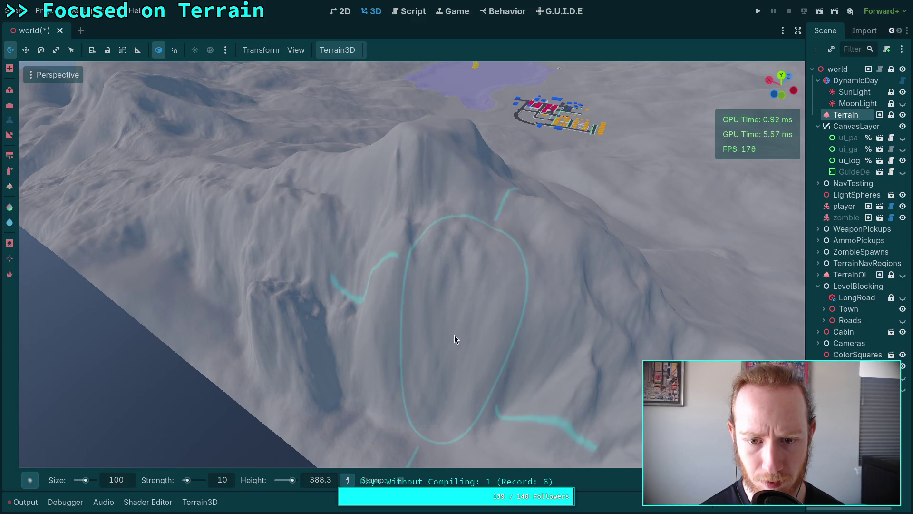
Sculpt the slope near the town and paint along the mountain's face
{"action": "left_click_drag", "start_coordinate": [488, 355], "coordinate": [453, 337]}
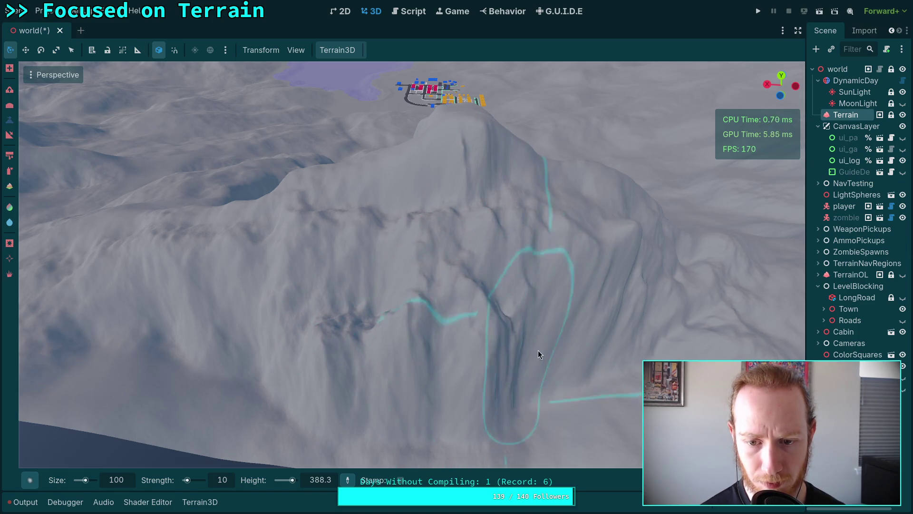
{"action": "mouse_move", "coordinate": [531, 349]}
{"action": "left_mouse_down"}
{"action": "mouse_move", "coordinate": [561, 351]}
{"action": "mouse_move", "coordinate": [472, 372]}
{"action": "left_mouse_up"}
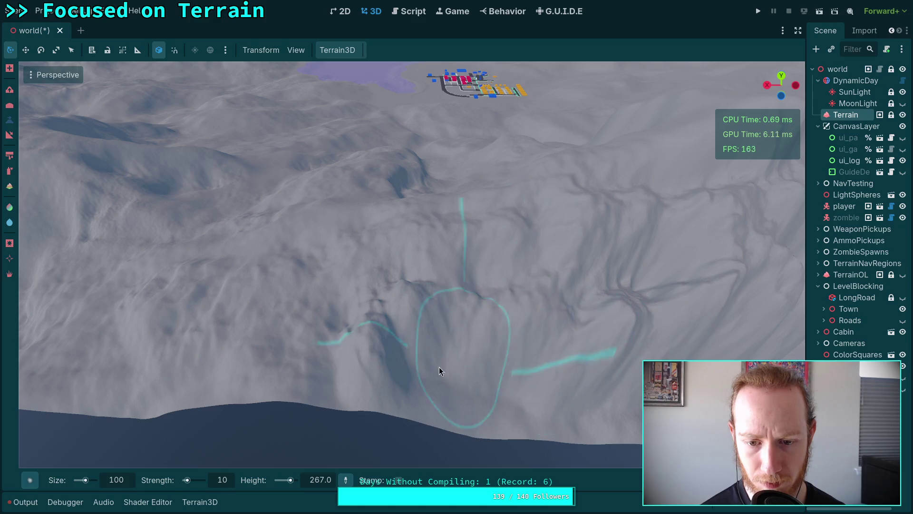
{"action": "scroll", "coordinate": [492, 311], "scroll_direction": "down", "scroll_amount": 3}
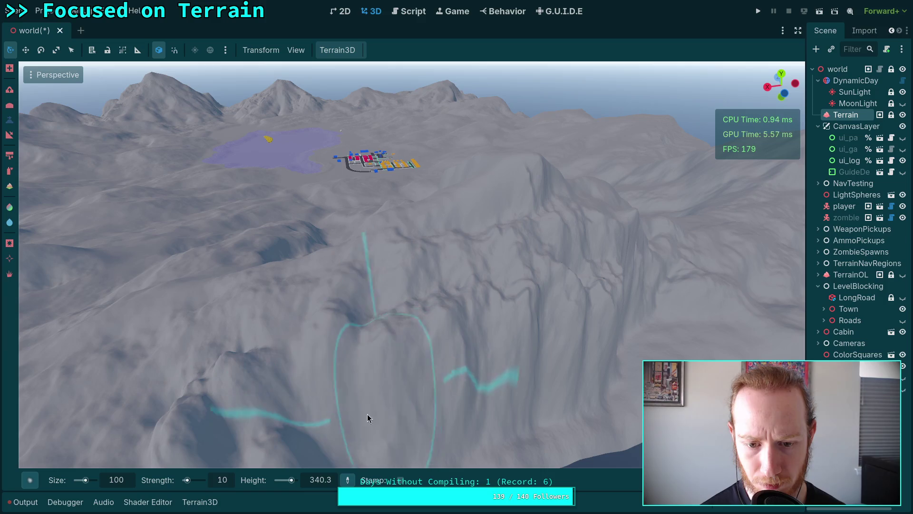
{"action": "left_click_drag", "start_coordinate": [437, 418], "coordinate": [496, 351]}
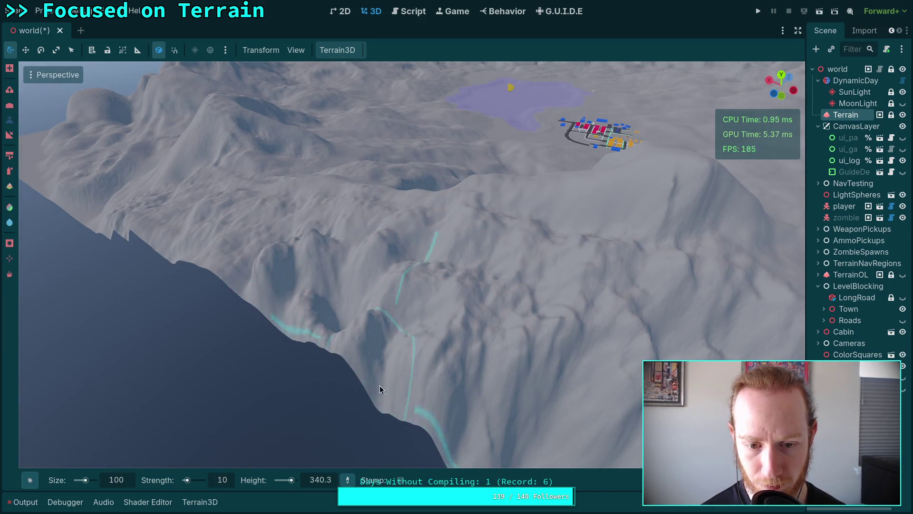
{"action": "left_click_drag", "start_coordinate": [393, 389], "coordinate": [393, 403]}
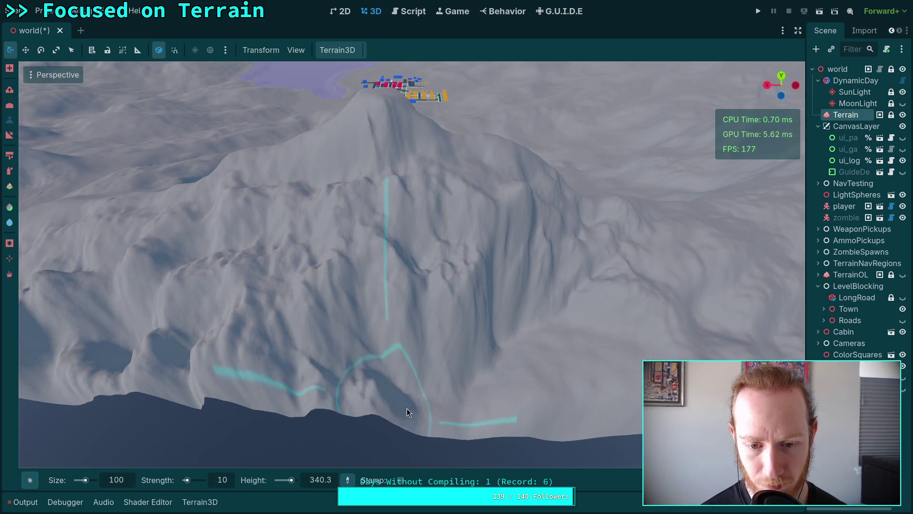
{"action": "left_click_drag", "start_coordinate": [513, 407], "coordinate": [383, 338]}
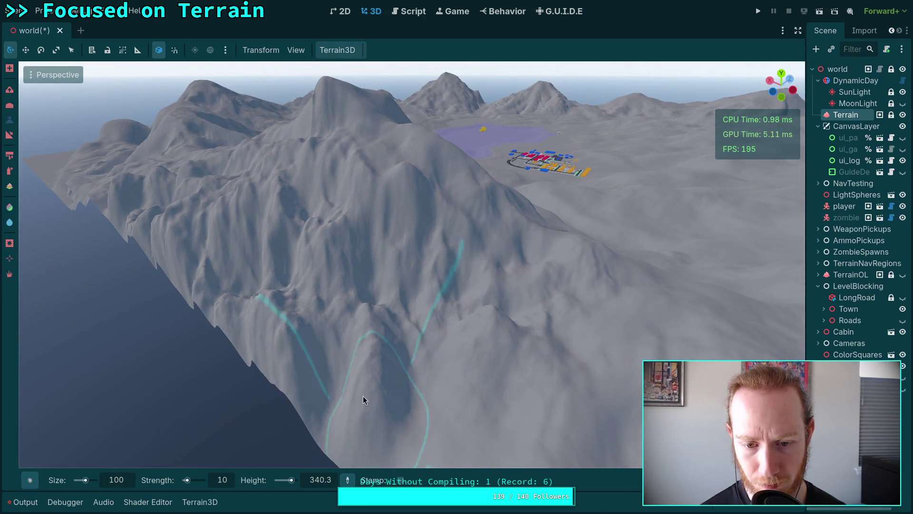
{"action": "left_click_drag", "start_coordinate": [358, 396], "coordinate": [329, 334]}
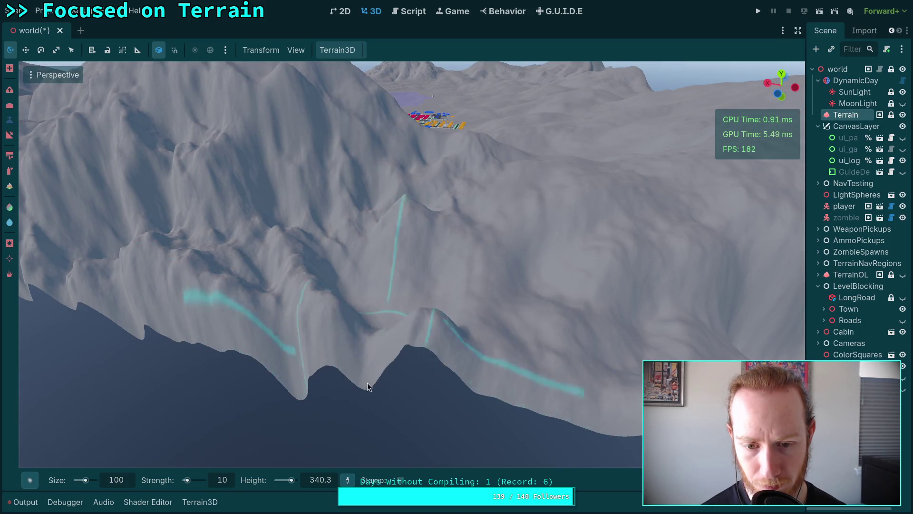
{"action": "left_click_drag", "start_coordinate": [299, 374], "coordinate": [368, 433]}
{"action": "left_click_drag", "start_coordinate": [328, 372], "coordinate": [349, 283]}
{"action": "mouse_move", "coordinate": [421, 303]}
{"action": "left_mouse_down"}
{"action": "mouse_move", "coordinate": [326, 320]}
{"action": "mouse_move", "coordinate": [316, 265]}
{"action": "mouse_move", "coordinate": [354, 302]}
{"action": "left_mouse_up"}
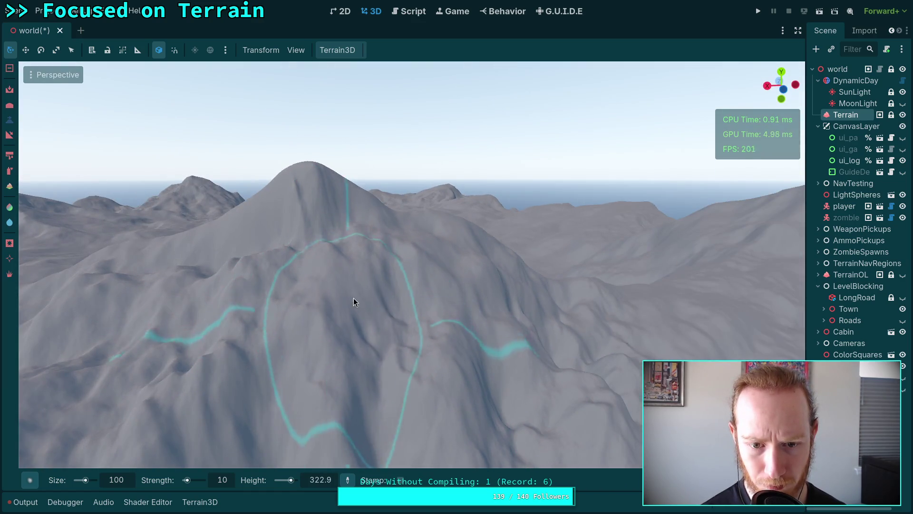
{"action": "mouse_move", "coordinate": [353, 384]}
{"action": "left_mouse_down"}
{"action": "mouse_move", "coordinate": [359, 335]}
{"action": "mouse_move", "coordinate": [290, 358]}
{"action": "mouse_move", "coordinate": [351, 346]}
{"action": "left_mouse_up"}
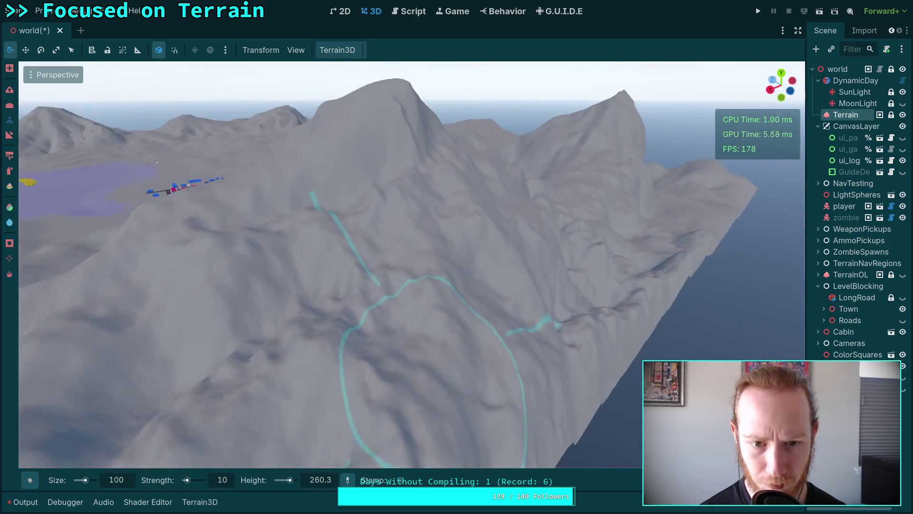
Raise and roughen the terrain along the mountain's lower edge above the water
{"action": "left_click_drag", "start_coordinate": [355, 280], "coordinate": [375, 271]}
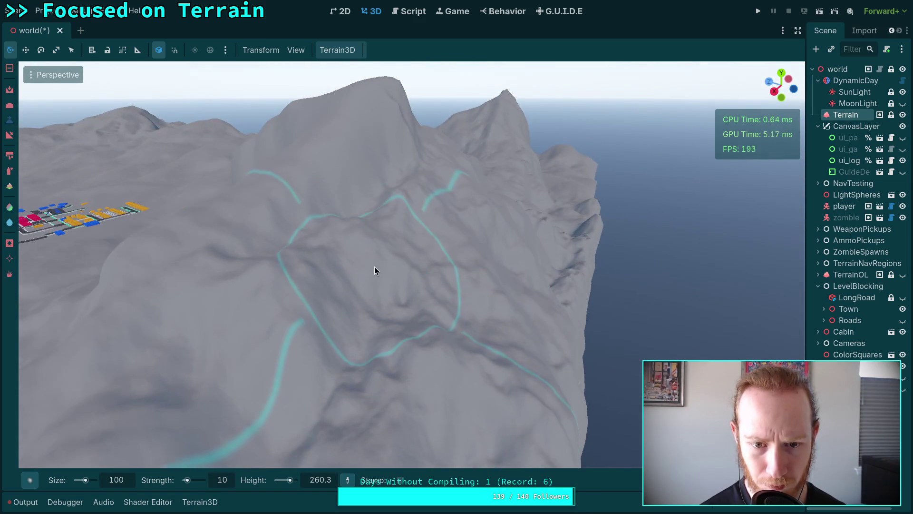
{"action": "left_click_drag", "start_coordinate": [330, 359], "coordinate": [365, 223]}
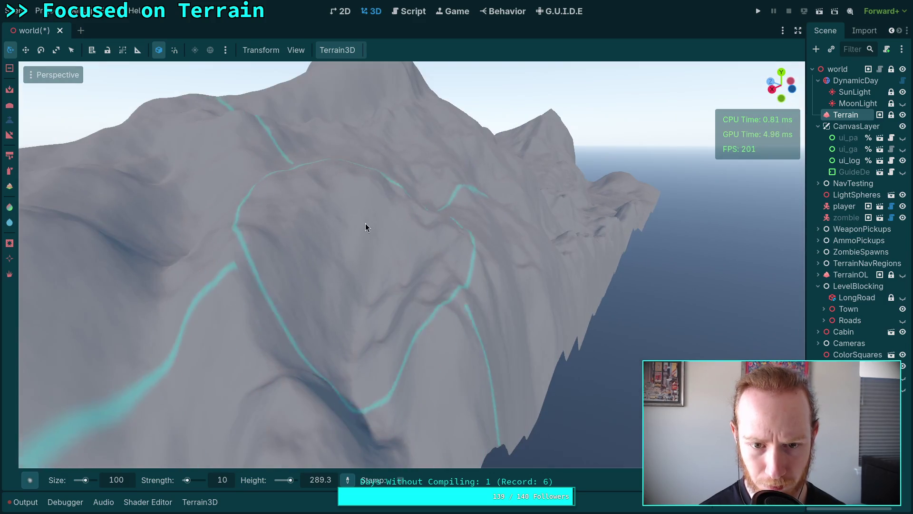
{"action": "mouse_move", "coordinate": [365, 359]}
{"action": "left_mouse_down"}
{"action": "mouse_move", "coordinate": [422, 242]}
{"action": "mouse_move", "coordinate": [296, 281]}
{"action": "mouse_move", "coordinate": [254, 309]}
{"action": "mouse_move", "coordinate": [354, 336]}
{"action": "mouse_move", "coordinate": [477, 291]}
{"action": "mouse_move", "coordinate": [534, 314]}
{"action": "mouse_move", "coordinate": [467, 306]}
{"action": "left_mouse_up"}
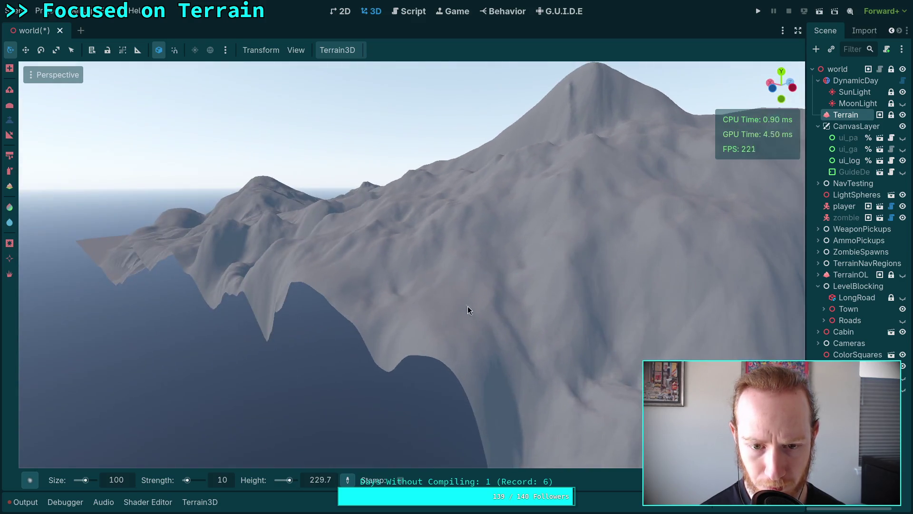
{"action": "left_click_drag", "start_coordinate": [403, 312], "coordinate": [416, 346]}
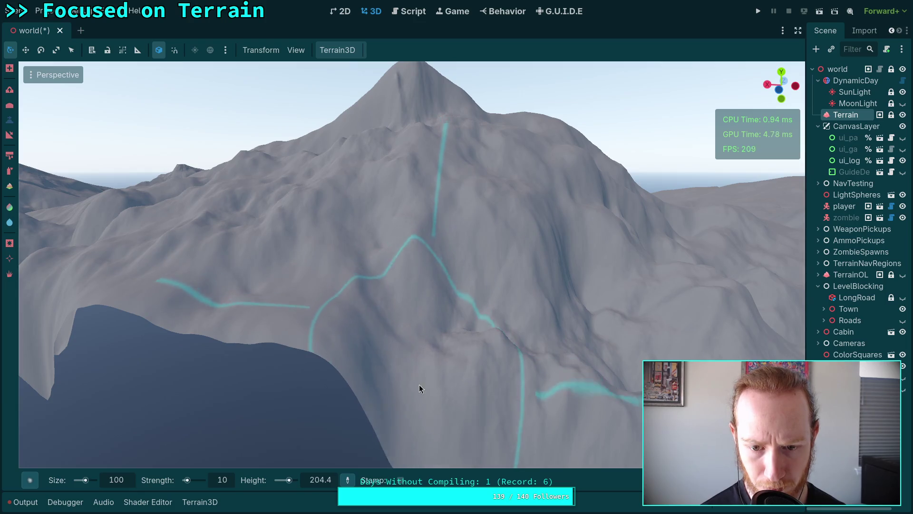
{"action": "left_click_drag", "start_coordinate": [445, 394], "coordinate": [329, 359]}
{"action": "mouse_move", "coordinate": [210, 382]}
{"action": "left_mouse_down"}
{"action": "mouse_move", "coordinate": [372, 366]}
{"action": "mouse_move", "coordinate": [310, 229]}
{"action": "mouse_move", "coordinate": [402, 305]}
{"action": "mouse_move", "coordinate": [309, 279]}
{"action": "mouse_move", "coordinate": [326, 306]}
{"action": "mouse_move", "coordinate": [267, 305]}
{"action": "mouse_move", "coordinate": [156, 380]}
{"action": "mouse_move", "coordinate": [279, 377]}
{"action": "mouse_move", "coordinate": [448, 402]}
{"action": "left_mouse_up"}
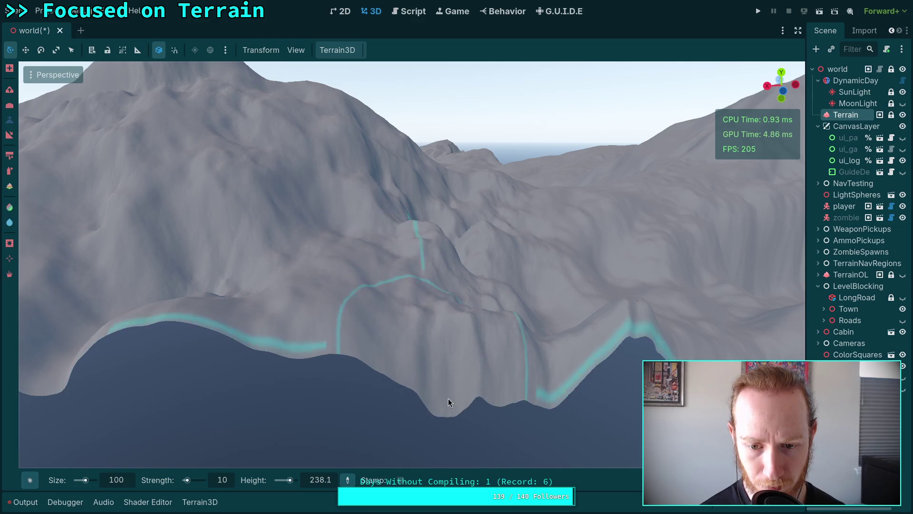
{"action": "right_click", "coordinate": [434, 381]}
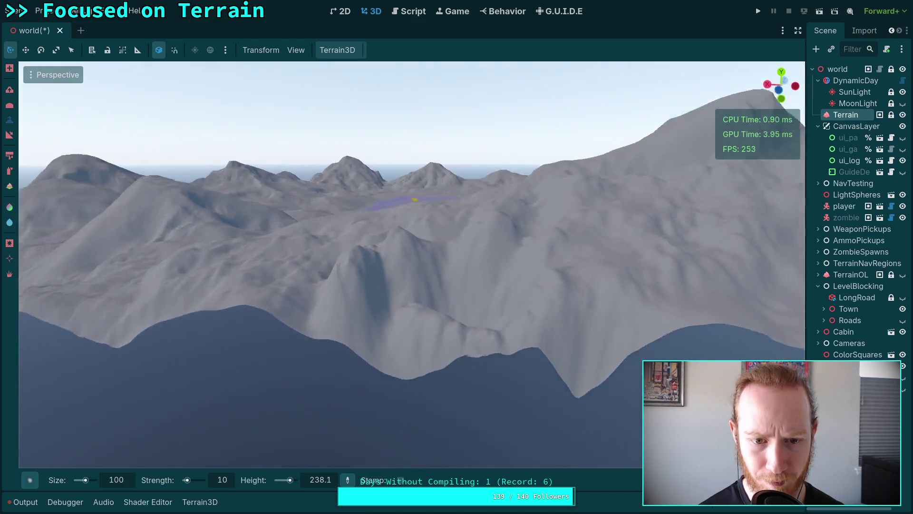
{"action": "right_click", "coordinate": [431, 377]}
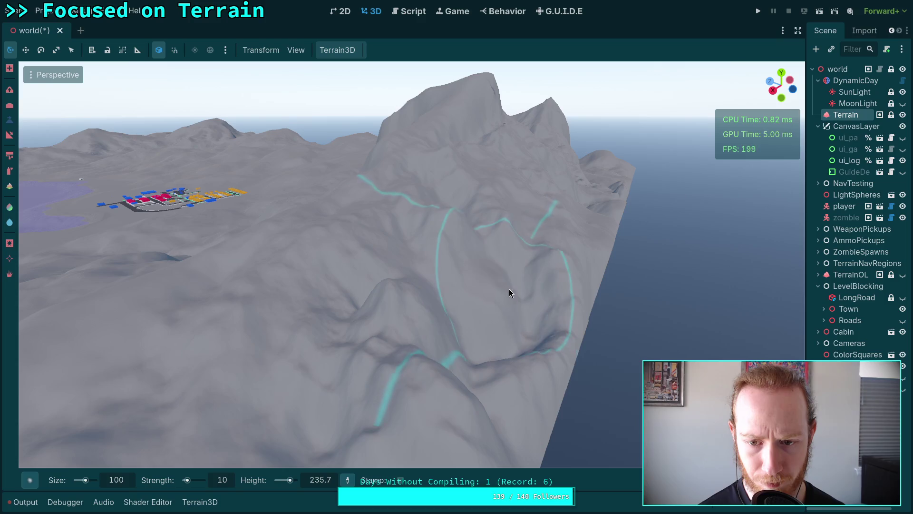
{"action": "right_click", "coordinate": [479, 317]}
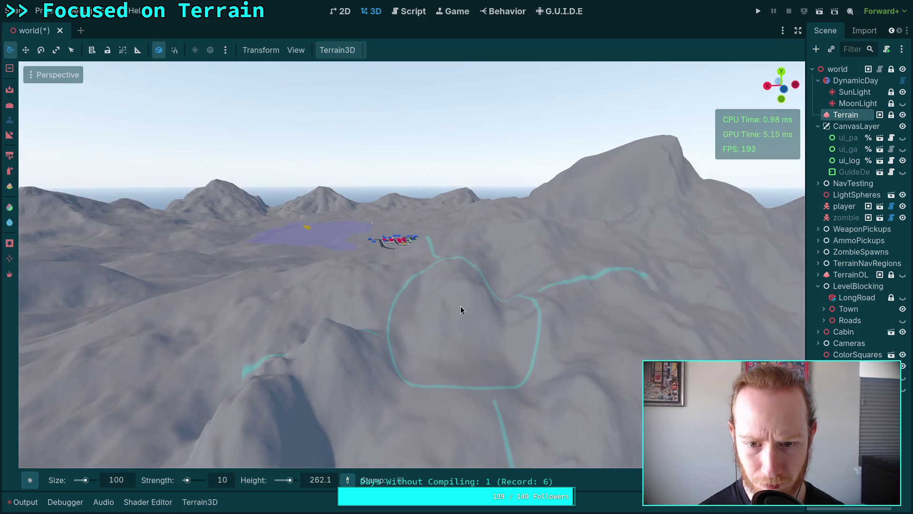
{"action": "right_click", "coordinate": [559, 327]}
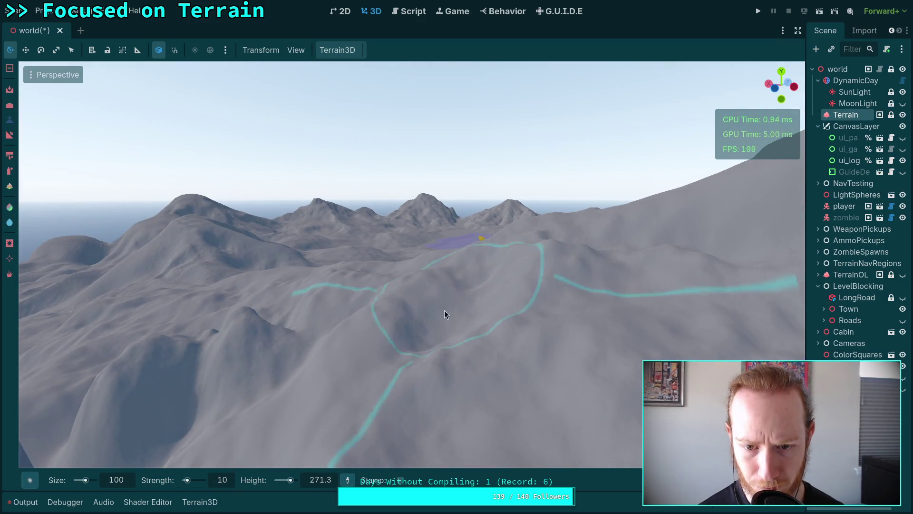
{"action": "right_click", "coordinate": [435, 327]}
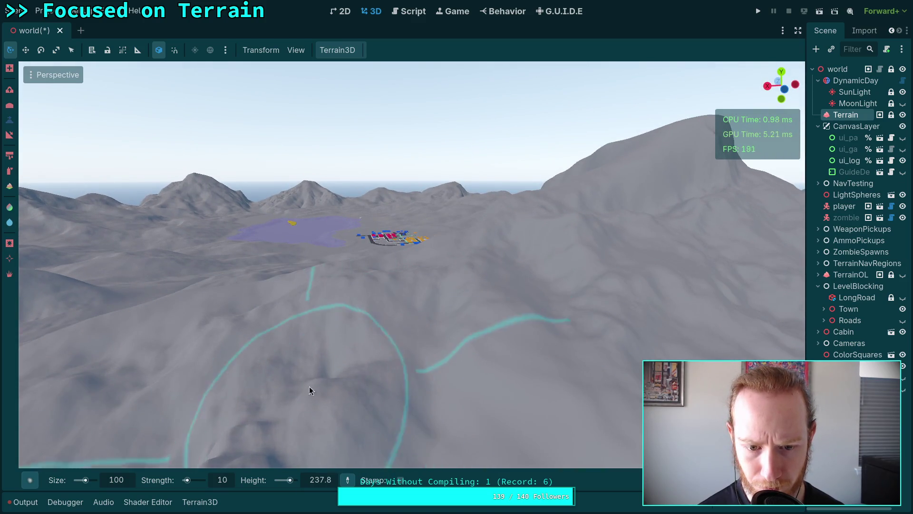
{"action": "right_click", "coordinate": [309, 387]}
{"action": "right_click", "coordinate": [483, 402]}
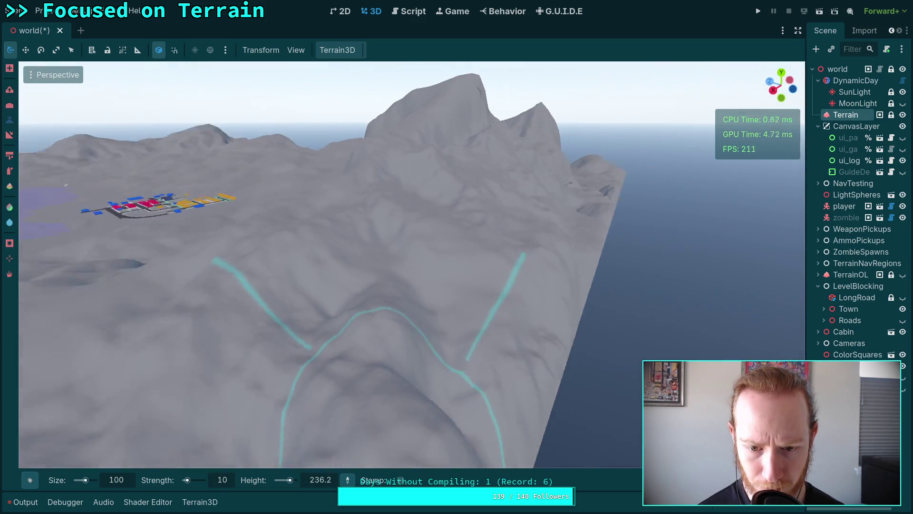
{"action": "right_click", "coordinate": [342, 363]}
{"action": "right_click", "coordinate": [304, 419]}
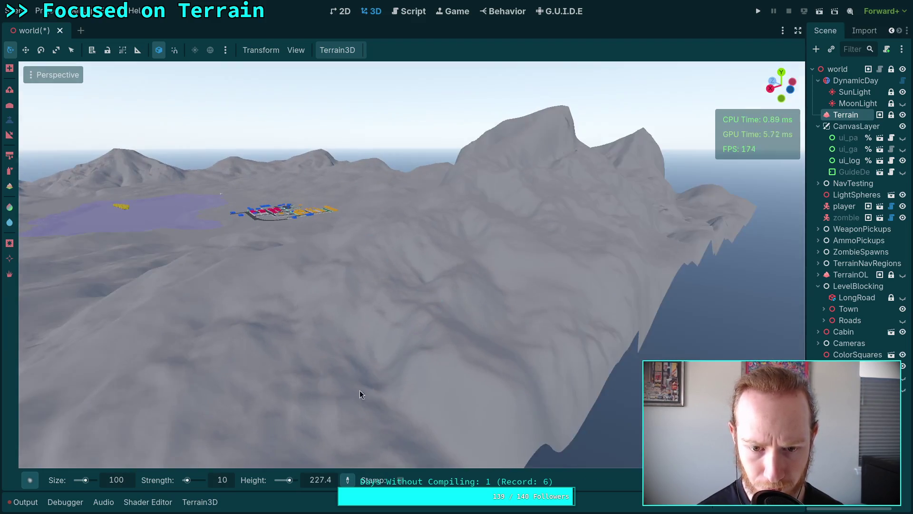
{"action": "right_click", "coordinate": [582, 396]}
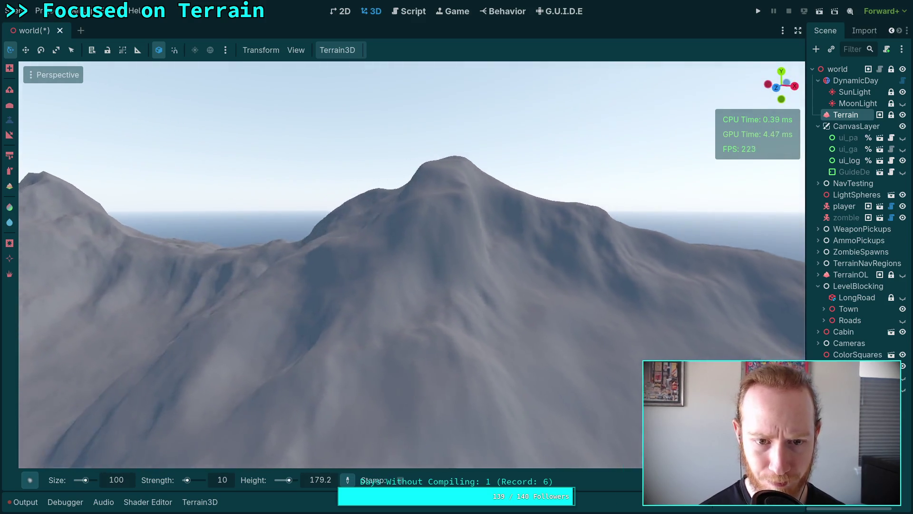
{"action": "key", "text": "s"}
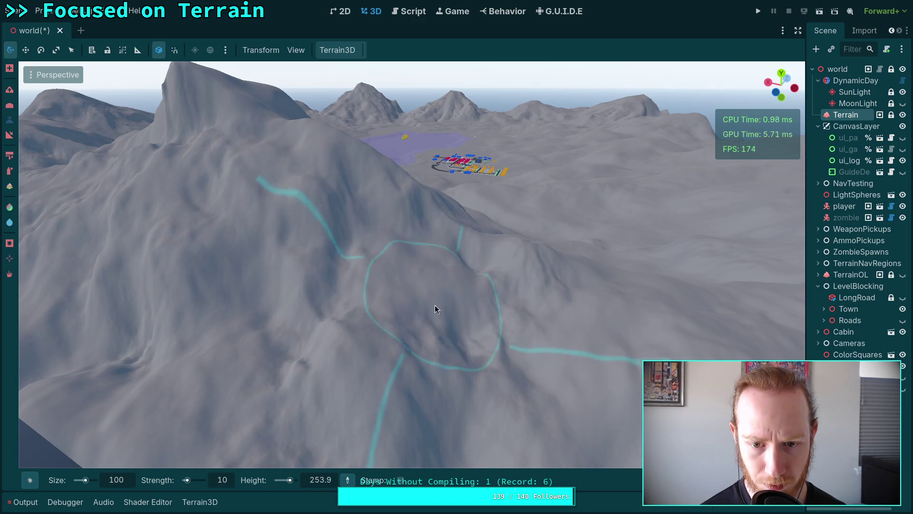
Raise the hill inside the cyan path loop into a broad rounded mound
{"action": "left_click_drag", "start_coordinate": [493, 360], "coordinate": [355, 205]}
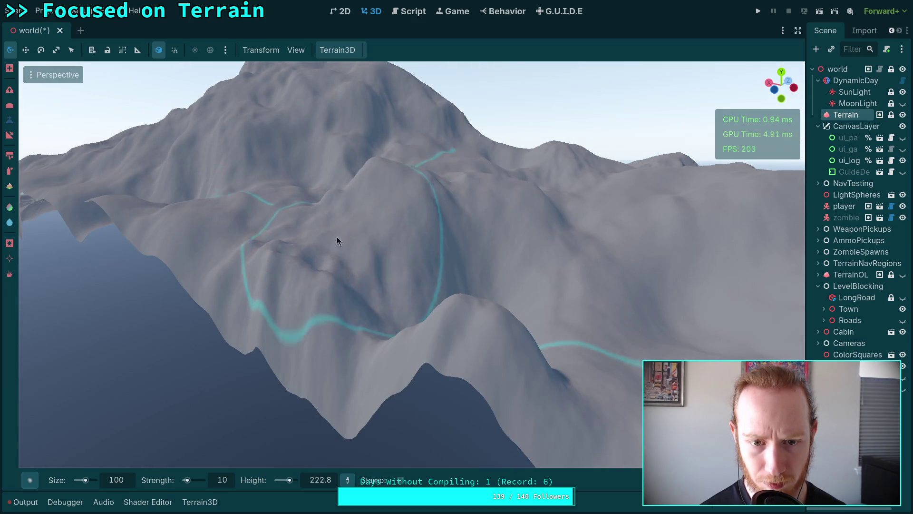
{"action": "left_click_drag", "start_coordinate": [436, 250], "coordinate": [407, 229]}
{"action": "mouse_move", "coordinate": [359, 284]}
{"action": "left_mouse_down"}
{"action": "mouse_move", "coordinate": [477, 263]}
{"action": "mouse_move", "coordinate": [426, 194]}
{"action": "mouse_move", "coordinate": [423, 257]}
{"action": "mouse_move", "coordinate": [437, 262]}
{"action": "left_mouse_up"}
{"action": "mouse_move", "coordinate": [543, 417]}
{"action": "left_mouse_down"}
{"action": "mouse_move", "coordinate": [430, 339]}
{"action": "mouse_move", "coordinate": [428, 285]}
{"action": "mouse_move", "coordinate": [528, 394]}
{"action": "mouse_move", "coordinate": [196, 289]}
{"action": "mouse_move", "coordinate": [295, 324]}
{"action": "left_mouse_up"}
{"action": "mouse_move", "coordinate": [392, 289]}
{"action": "left_mouse_down"}
{"action": "mouse_move", "coordinate": [525, 374]}
{"action": "mouse_move", "coordinate": [449, 285]}
{"action": "mouse_move", "coordinate": [366, 282]}
{"action": "mouse_move", "coordinate": [432, 220]}
{"action": "mouse_move", "coordinate": [388, 184]}
{"action": "mouse_move", "coordinate": [354, 223]}
{"action": "mouse_move", "coordinate": [240, 292]}
{"action": "mouse_move", "coordinate": [443, 267]}
{"action": "mouse_move", "coordinate": [404, 268]}
{"action": "mouse_move", "coordinate": [310, 309]}
{"action": "mouse_move", "coordinate": [507, 288]}
{"action": "mouse_move", "coordinate": [459, 310]}
{"action": "mouse_move", "coordinate": [307, 320]}
{"action": "mouse_move", "coordinate": [496, 313]}
{"action": "mouse_move", "coordinate": [450, 333]}
{"action": "mouse_move", "coordinate": [284, 349]}
{"action": "mouse_move", "coordinate": [449, 359]}
{"action": "mouse_move", "coordinate": [546, 339]}
{"action": "mouse_move", "coordinate": [419, 248]}
{"action": "mouse_move", "coordinate": [403, 282]}
{"action": "mouse_move", "coordinate": [477, 328]}
{"action": "mouse_move", "coordinate": [597, 249]}
{"action": "mouse_move", "coordinate": [570, 219]}
{"action": "mouse_move", "coordinate": [584, 208]}
{"action": "mouse_move", "coordinate": [533, 252]}
{"action": "mouse_move", "coordinate": [475, 343]}
{"action": "mouse_move", "coordinate": [450, 240]}
{"action": "mouse_move", "coordinate": [394, 266]}
{"action": "mouse_move", "coordinate": [427, 167]}
{"action": "mouse_move", "coordinate": [356, 215]}
{"action": "mouse_move", "coordinate": [349, 264]}
{"action": "mouse_move", "coordinate": [247, 261]}
{"action": "mouse_move", "coordinate": [323, 229]}
{"action": "mouse_move", "coordinate": [342, 248]}
{"action": "mouse_move", "coordinate": [394, 266]}
{"action": "mouse_move", "coordinate": [362, 350]}
{"action": "mouse_move", "coordinate": [388, 365]}
{"action": "mouse_move", "coordinate": [288, 284]}
{"action": "mouse_move", "coordinate": [297, 279]}
{"action": "left_mouse_up"}
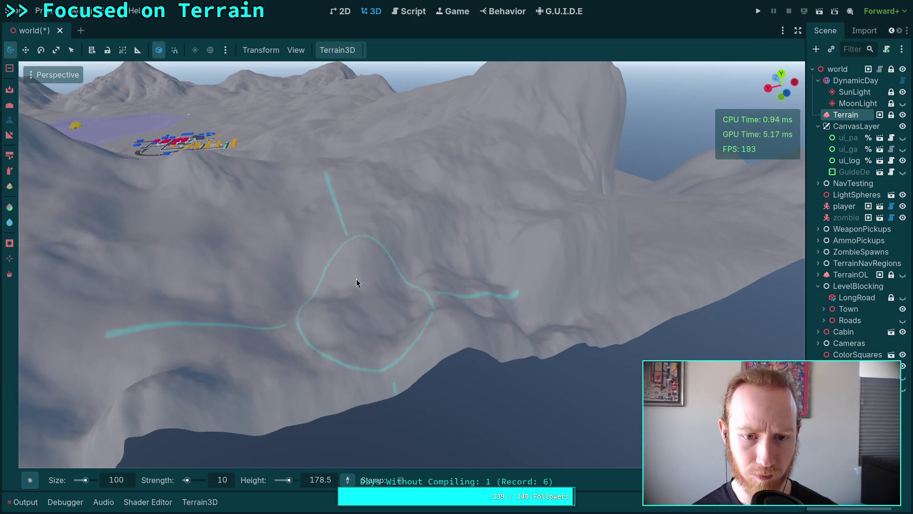
{"action": "mouse_move", "coordinate": [384, 226]}
{"action": "left_mouse_down"}
{"action": "mouse_move", "coordinate": [394, 299]}
{"action": "mouse_move", "coordinate": [447, 363]}
{"action": "left_mouse_up"}
{"action": "left_click_drag", "start_coordinate": [438, 330], "coordinate": [438, 330]}
{"action": "left_click_drag", "start_coordinate": [389, 202], "coordinate": [389, 202]}
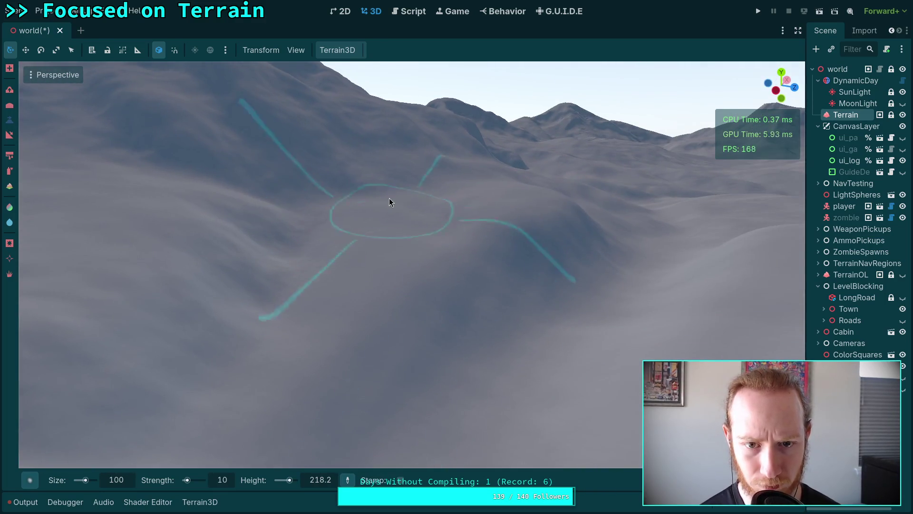
{"action": "mouse_move", "coordinate": [462, 196]}
{"action": "left_mouse_down"}
{"action": "mouse_move", "coordinate": [452, 219]}
{"action": "mouse_move", "coordinate": [530, 203]}
{"action": "mouse_move", "coordinate": [426, 208]}
{"action": "mouse_move", "coordinate": [436, 204]}
{"action": "left_mouse_up"}
{"action": "mouse_move", "coordinate": [367, 208]}
{"action": "left_mouse_down"}
{"action": "mouse_move", "coordinate": [314, 229]}
{"action": "mouse_move", "coordinate": [330, 261]}
{"action": "mouse_move", "coordinate": [371, 269]}
{"action": "mouse_move", "coordinate": [456, 248]}
{"action": "mouse_move", "coordinate": [524, 255]}
{"action": "mouse_move", "coordinate": [380, 238]}
{"action": "left_mouse_up"}
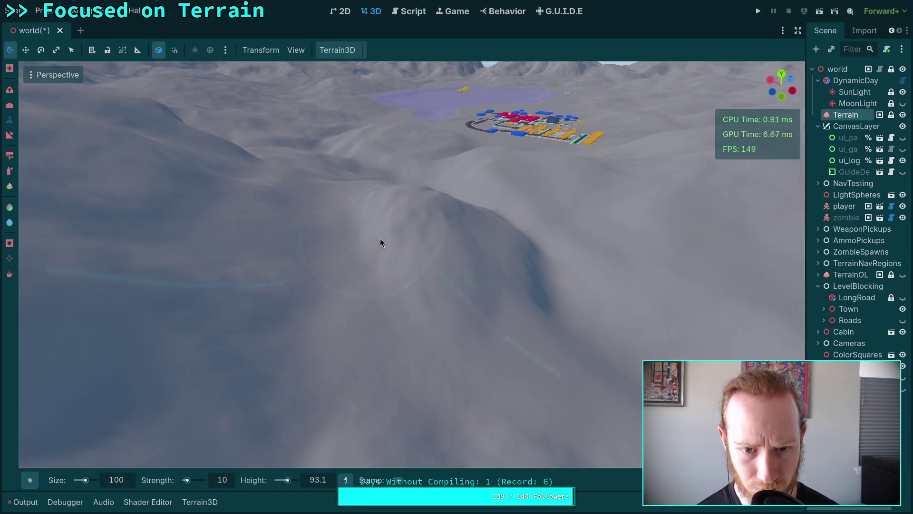
Lower the hill and reshape the mid-slope, undoing the last two strokes
{"action": "mouse_move", "coordinate": [380, 195]}
{"action": "left_mouse_down"}
{"action": "mouse_move", "coordinate": [384, 230]}
{"action": "mouse_move", "coordinate": [424, 232]}
{"action": "mouse_move", "coordinate": [463, 205]}
{"action": "mouse_move", "coordinate": [467, 250]}
{"action": "left_mouse_up"}
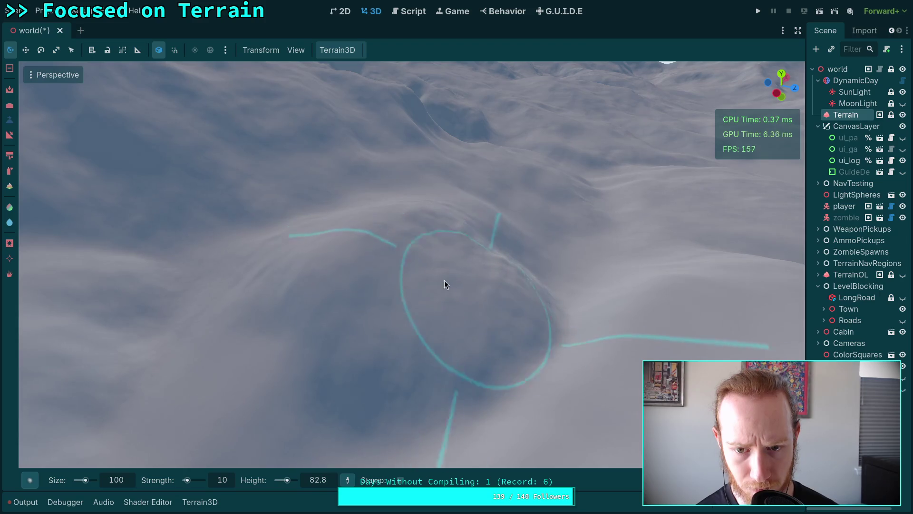
{"action": "left_click_drag", "start_coordinate": [289, 318], "coordinate": [290, 319]}
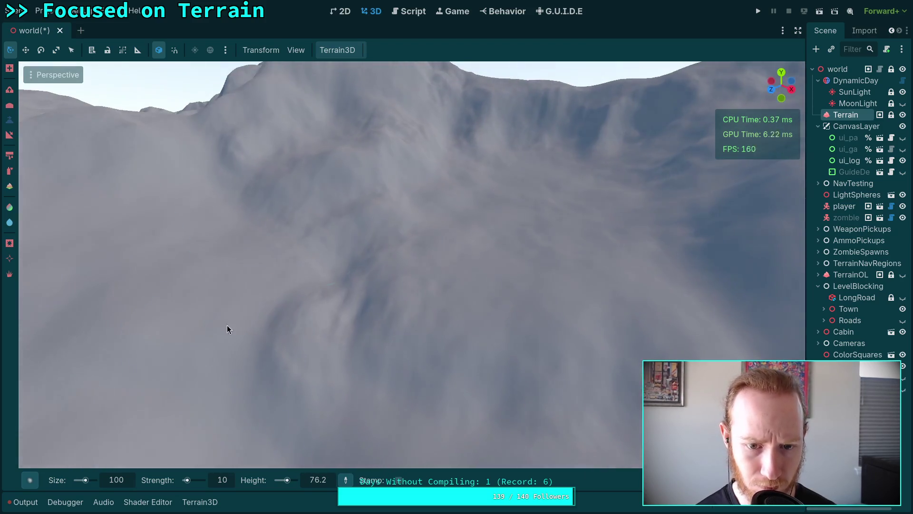
{"action": "left_click_drag", "start_coordinate": [320, 367], "coordinate": [318, 367]}
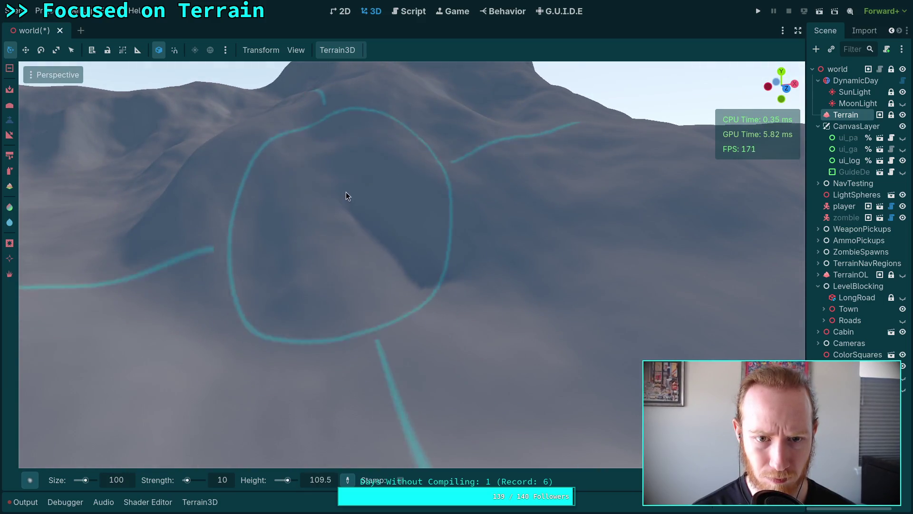
{"action": "mouse_move", "coordinate": [293, 291]}
{"action": "left_mouse_down"}
{"action": "mouse_move", "coordinate": [356, 299]}
{"action": "mouse_move", "coordinate": [377, 247]}
{"action": "mouse_move", "coordinate": [471, 263]}
{"action": "mouse_move", "coordinate": [431, 236]}
{"action": "left_mouse_up"}
{"action": "key", "text": "ctrl+z"}
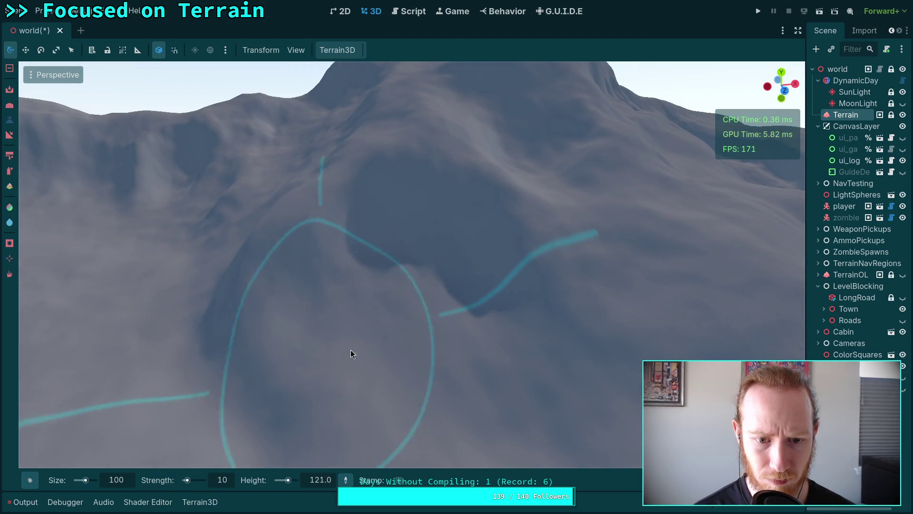
{"action": "key", "text": "ctrl+z"}
{"action": "key", "text": "ctrl+z"}
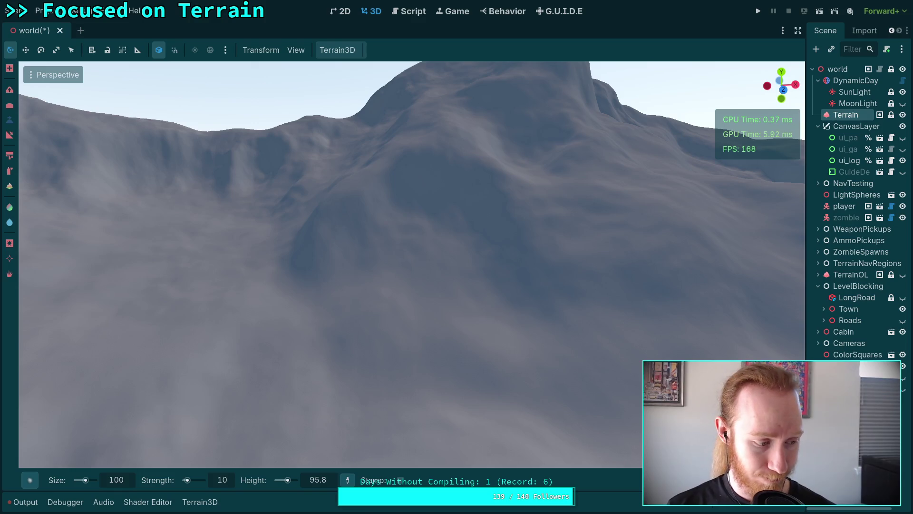
Orbit around the hills and mountain to inspect the slope with the town beyond
{"action": "mouse_move", "coordinate": [289, 269]}
{"action": "left_mouse_down"}
{"action": "mouse_move", "coordinate": [371, 170]}
{"action": "mouse_move", "coordinate": [435, 206]}
{"action": "mouse_move", "coordinate": [438, 224]}
{"action": "left_mouse_up"}
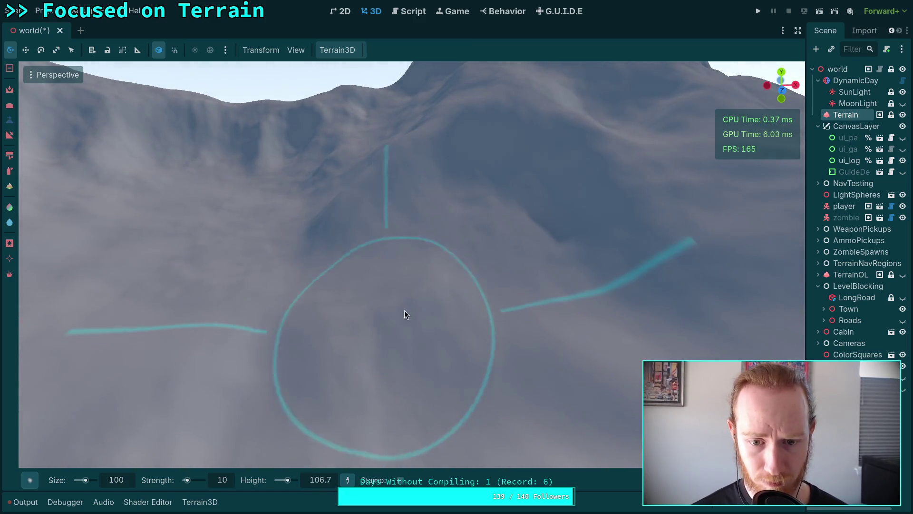
{"action": "left_click_drag", "start_coordinate": [428, 394], "coordinate": [429, 333]}
{"action": "left_click_drag", "start_coordinate": [411, 269], "coordinate": [411, 269]}
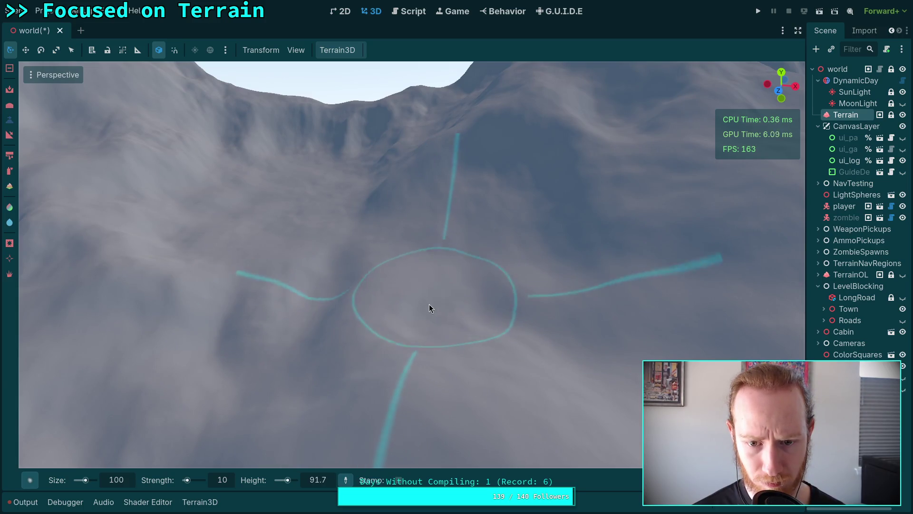
{"action": "left_click_drag", "start_coordinate": [503, 342], "coordinate": [503, 343]}
{"action": "left_click_drag", "start_coordinate": [428, 242], "coordinate": [417, 213]}
{"action": "left_click_drag", "start_coordinate": [407, 312], "coordinate": [406, 313]}
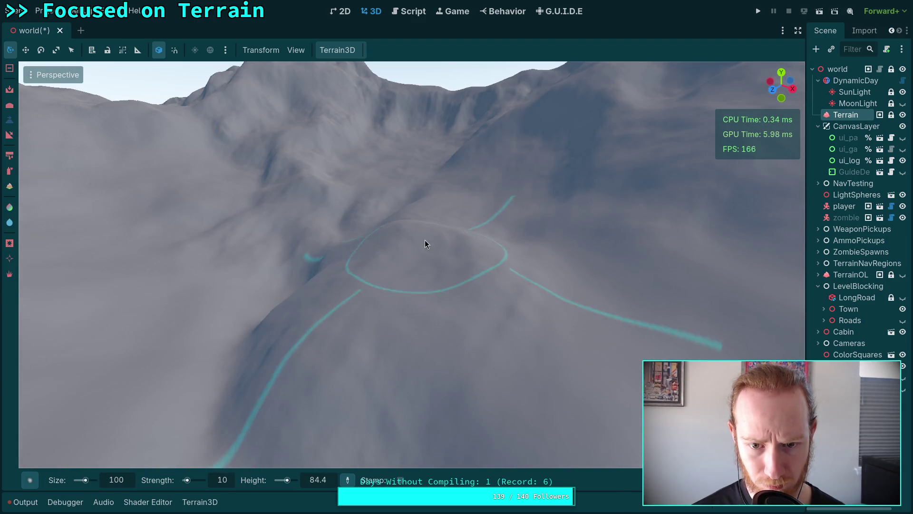
{"action": "mouse_move", "coordinate": [401, 251]}
{"action": "left_mouse_down"}
{"action": "mouse_move", "coordinate": [397, 295]}
{"action": "mouse_move", "coordinate": [365, 275]}
{"action": "mouse_move", "coordinate": [401, 258]}
{"action": "mouse_move", "coordinate": [318, 259]}
{"action": "mouse_move", "coordinate": [342, 216]}
{"action": "mouse_move", "coordinate": [313, 269]}
{"action": "mouse_move", "coordinate": [384, 213]}
{"action": "mouse_move", "coordinate": [350, 249]}
{"action": "mouse_move", "coordinate": [351, 334]}
{"action": "mouse_move", "coordinate": [417, 309]}
{"action": "mouse_move", "coordinate": [417, 249]}
{"action": "mouse_move", "coordinate": [438, 220]}
{"action": "mouse_move", "coordinate": [492, 302]}
{"action": "mouse_move", "coordinate": [512, 224]}
{"action": "mouse_move", "coordinate": [350, 280]}
{"action": "mouse_move", "coordinate": [464, 299]}
{"action": "mouse_move", "coordinate": [427, 321]}
{"action": "mouse_move", "coordinate": [507, 271]}
{"action": "mouse_move", "coordinate": [521, 307]}
{"action": "mouse_move", "coordinate": [409, 377]}
{"action": "mouse_move", "coordinate": [233, 409]}
{"action": "mouse_move", "coordinate": [456, 317]}
{"action": "mouse_move", "coordinate": [408, 366]}
{"action": "mouse_move", "coordinate": [496, 417]}
{"action": "mouse_move", "coordinate": [523, 380]}
{"action": "mouse_move", "coordinate": [454, 252]}
{"action": "mouse_move", "coordinate": [390, 295]}
{"action": "mouse_move", "coordinate": [391, 333]}
{"action": "mouse_move", "coordinate": [371, 276]}
{"action": "mouse_move", "coordinate": [425, 304]}
{"action": "mouse_move", "coordinate": [368, 266]}
{"action": "left_mouse_up"}
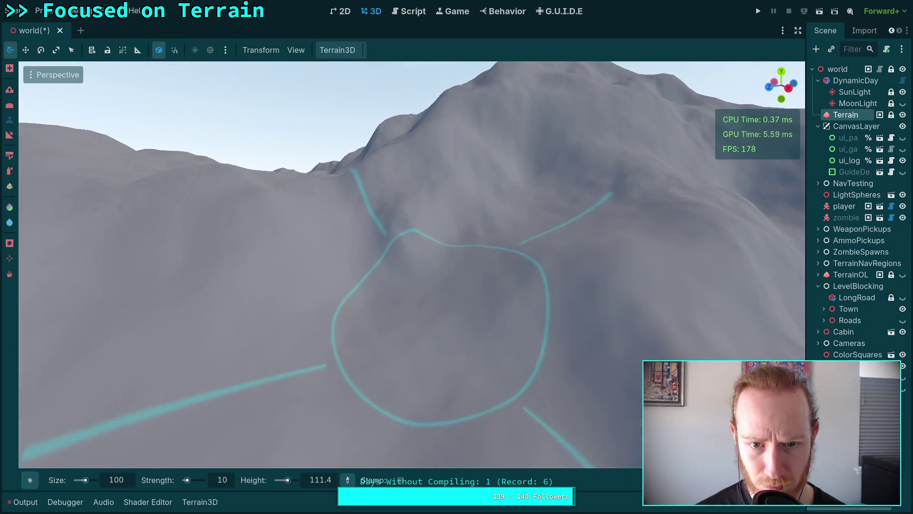
{"action": "mouse_move", "coordinate": [355, 364]}
{"action": "left_mouse_down"}
{"action": "mouse_move", "coordinate": [294, 302]}
{"action": "mouse_move", "coordinate": [370, 288]}
{"action": "mouse_move", "coordinate": [366, 198]}
{"action": "mouse_move", "coordinate": [413, 257]}
{"action": "mouse_move", "coordinate": [453, 266]}
{"action": "mouse_move", "coordinate": [403, 296]}
{"action": "mouse_move", "coordinate": [475, 343]}
{"action": "mouse_move", "coordinate": [464, 220]}
{"action": "left_mouse_up"}
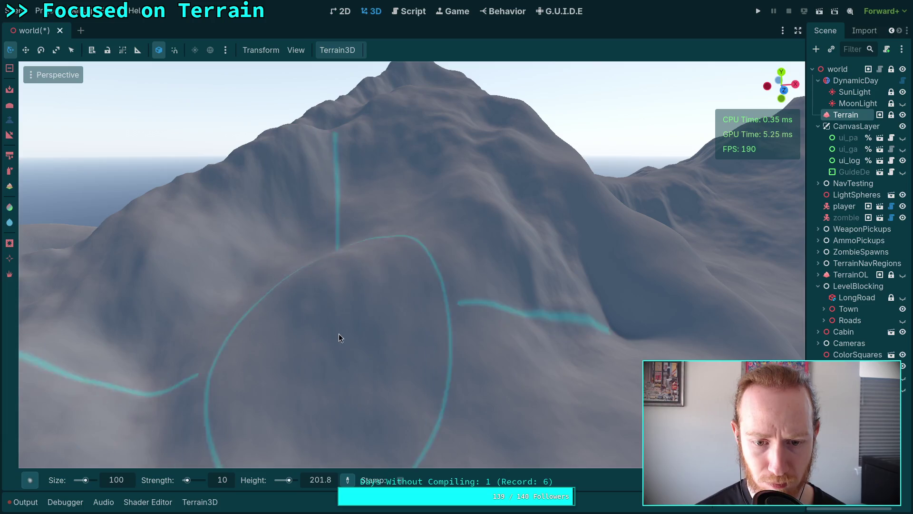
{"action": "mouse_move", "coordinate": [529, 305]}
{"action": "left_mouse_down"}
{"action": "mouse_move", "coordinate": [395, 295]}
{"action": "mouse_move", "coordinate": [442, 272]}
{"action": "left_mouse_up"}
{"action": "mouse_move", "coordinate": [451, 323]}
{"action": "left_mouse_down"}
{"action": "mouse_move", "coordinate": [455, 164]}
{"action": "mouse_move", "coordinate": [438, 271]}
{"action": "mouse_move", "coordinate": [397, 259]}
{"action": "left_mouse_up"}
{"action": "mouse_move", "coordinate": [390, 223]}
{"action": "left_mouse_down"}
{"action": "mouse_move", "coordinate": [229, 148]}
{"action": "mouse_move", "coordinate": [278, 179]}
{"action": "left_mouse_up"}
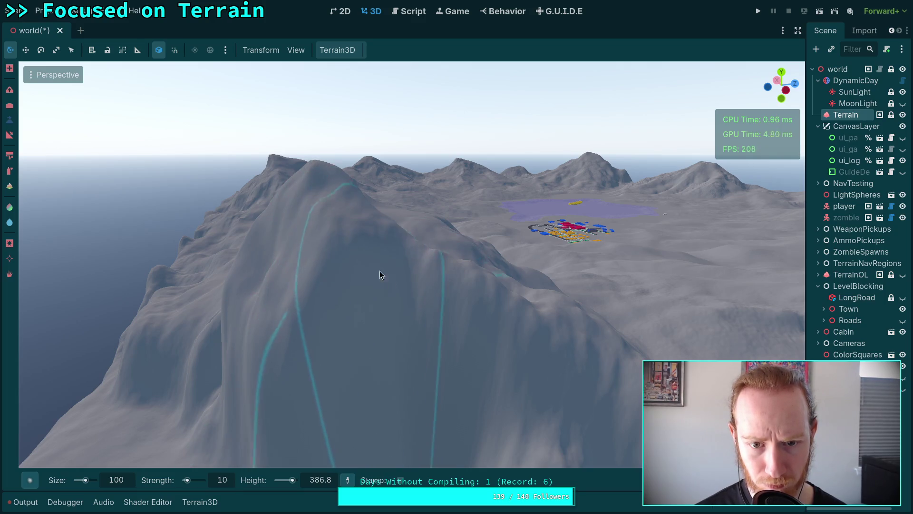
{"action": "left_click_drag", "start_coordinate": [556, 382], "coordinate": [432, 326]}
{"action": "scroll", "coordinate": [434, 336], "scroll_direction": "down", "scroll_amount": 3}
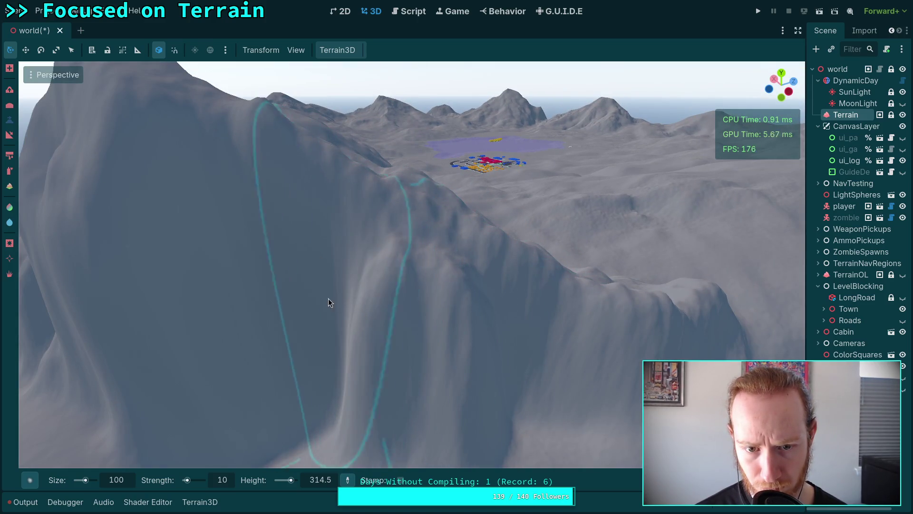
{"action": "left_click_drag", "start_coordinate": [230, 272], "coordinate": [215, 120]}
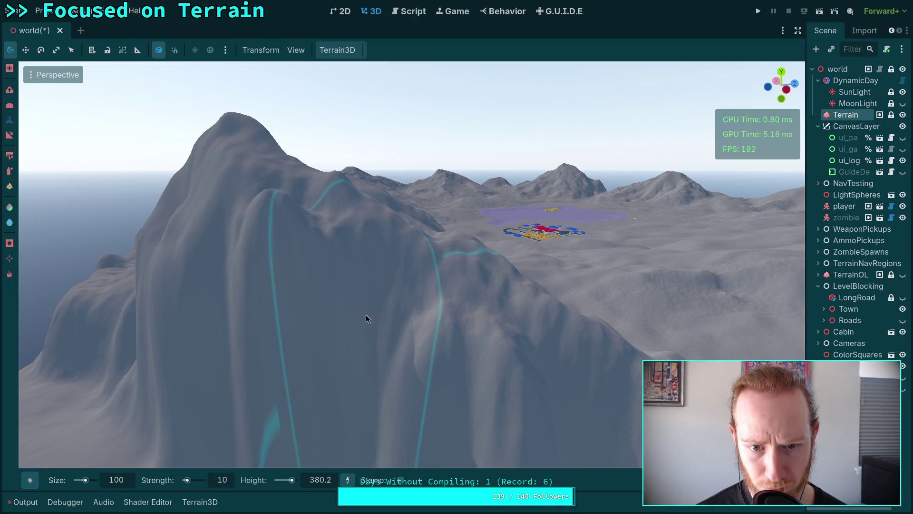
{"action": "mouse_move", "coordinate": [400, 353]}
{"action": "left_mouse_down"}
{"action": "mouse_move", "coordinate": [343, 343]}
{"action": "mouse_move", "coordinate": [418, 281]}
{"action": "left_mouse_up"}
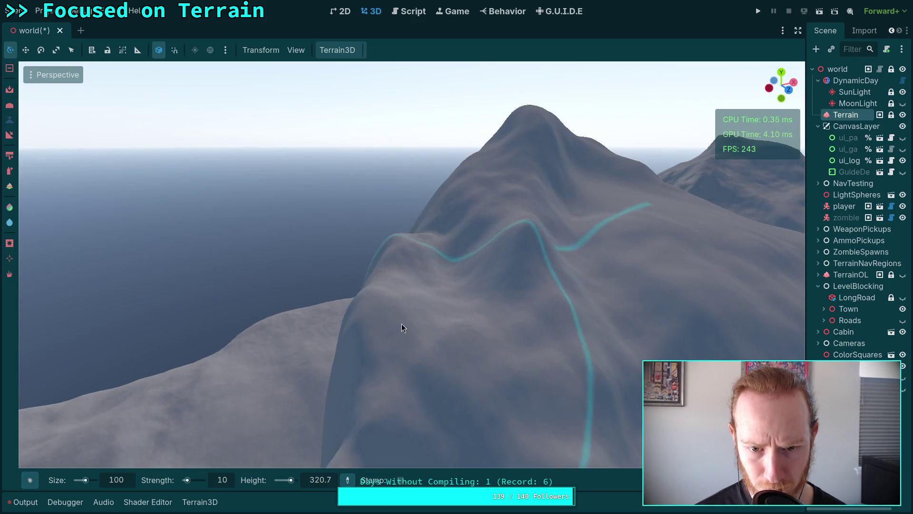
{"action": "mouse_move", "coordinate": [408, 303]}
{"action": "left_mouse_down"}
{"action": "mouse_move", "coordinate": [381, 297]}
{"action": "mouse_move", "coordinate": [436, 325]}
{"action": "mouse_move", "coordinate": [310, 243]}
{"action": "left_mouse_up"}
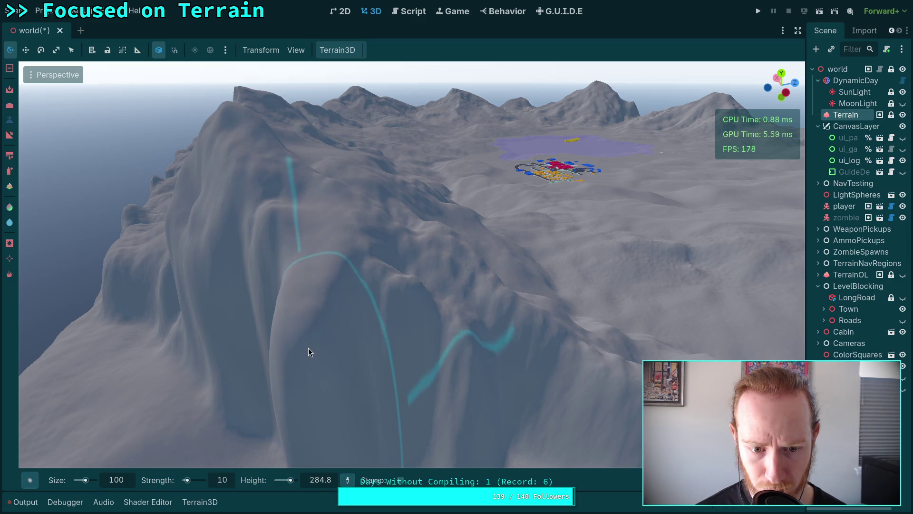
{"action": "left_click_drag", "start_coordinate": [330, 412], "coordinate": [340, 372]}
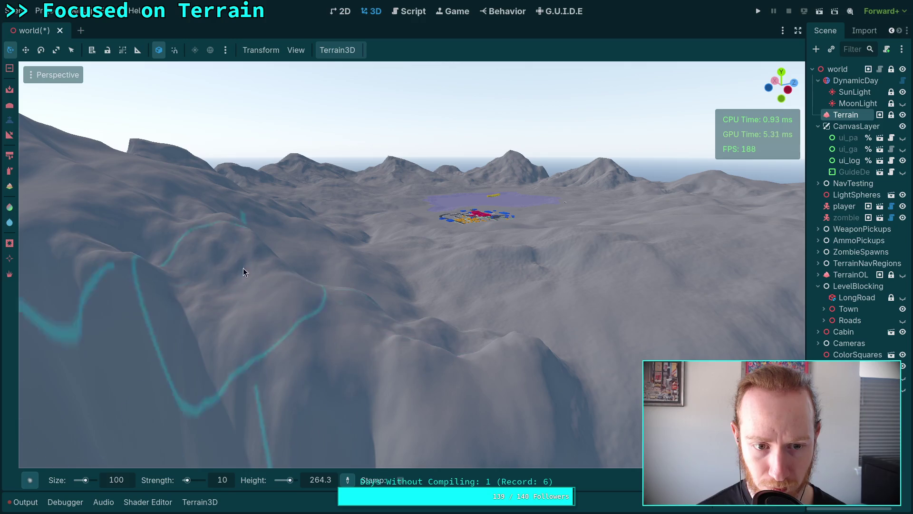
{"action": "left_click_drag", "start_coordinate": [243, 273], "coordinate": [357, 207]}
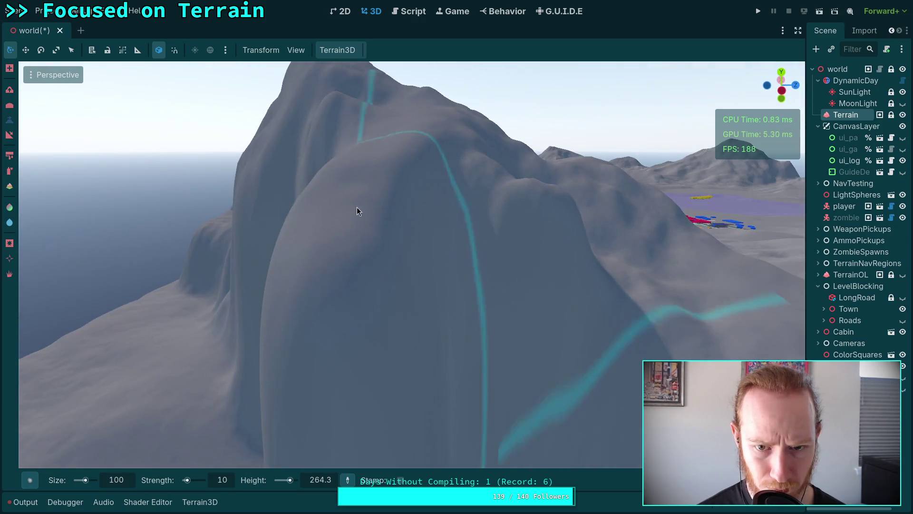
{"action": "left_click_drag", "start_coordinate": [614, 325], "coordinate": [470, 306]}
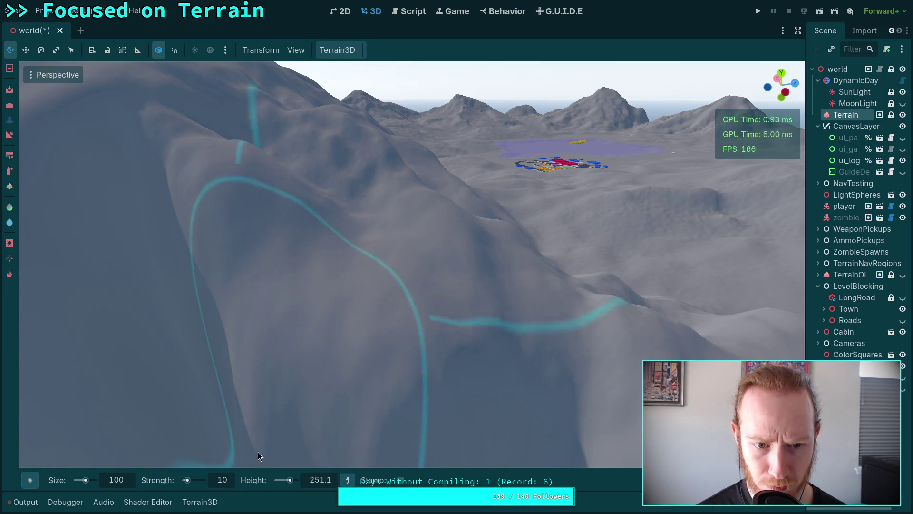
{"action": "left_click_drag", "start_coordinate": [133, 431], "coordinate": [321, 328]}
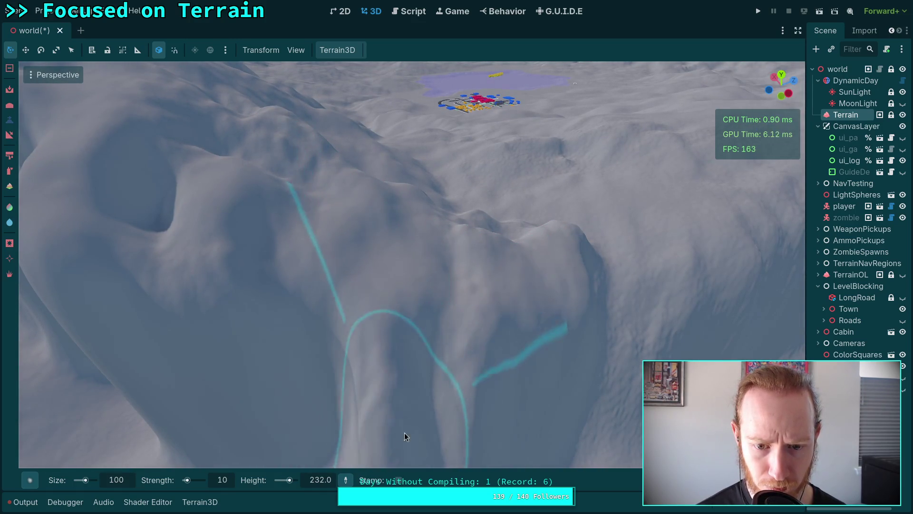
{"action": "left_click_drag", "start_coordinate": [448, 423], "coordinate": [452, 407]}
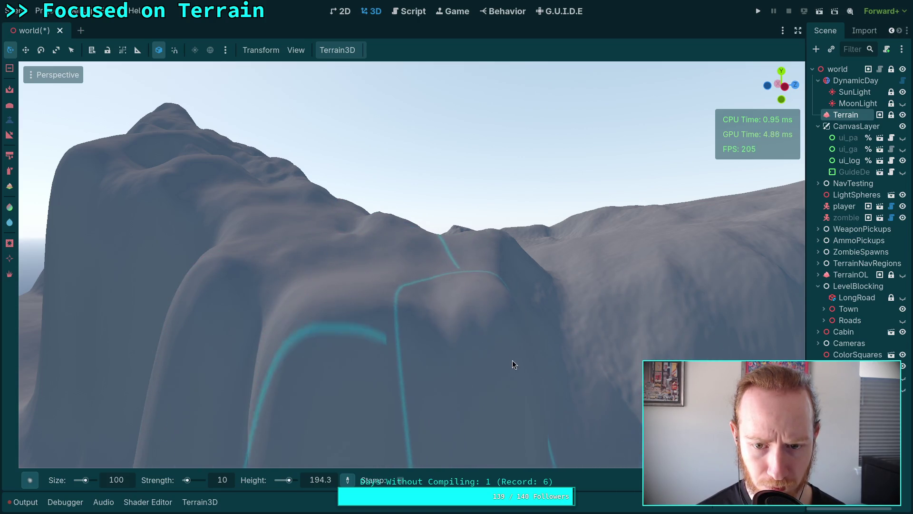
{"action": "left_click_drag", "start_coordinate": [395, 328], "coordinate": [464, 327]}
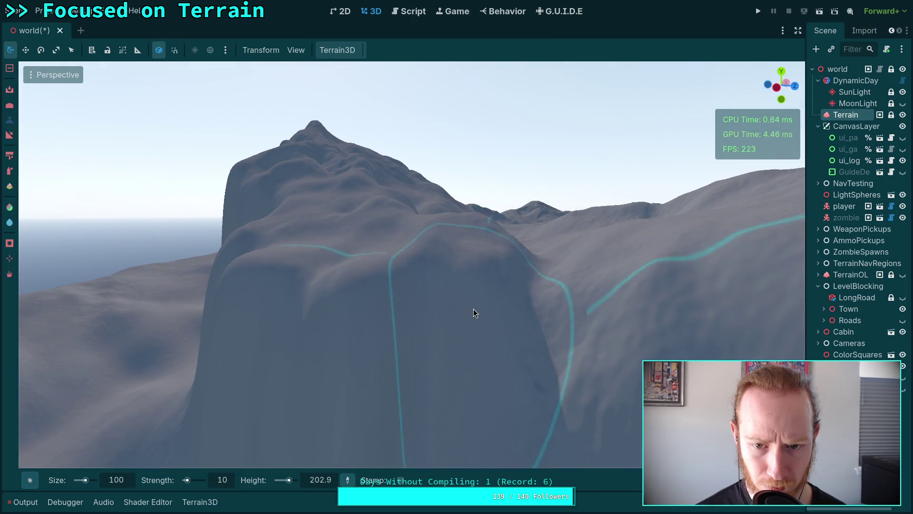
{"action": "mouse_move", "coordinate": [497, 397]}
{"action": "left_mouse_down"}
{"action": "mouse_move", "coordinate": [414, 325]}
{"action": "mouse_move", "coordinate": [431, 333]}
{"action": "left_mouse_up"}
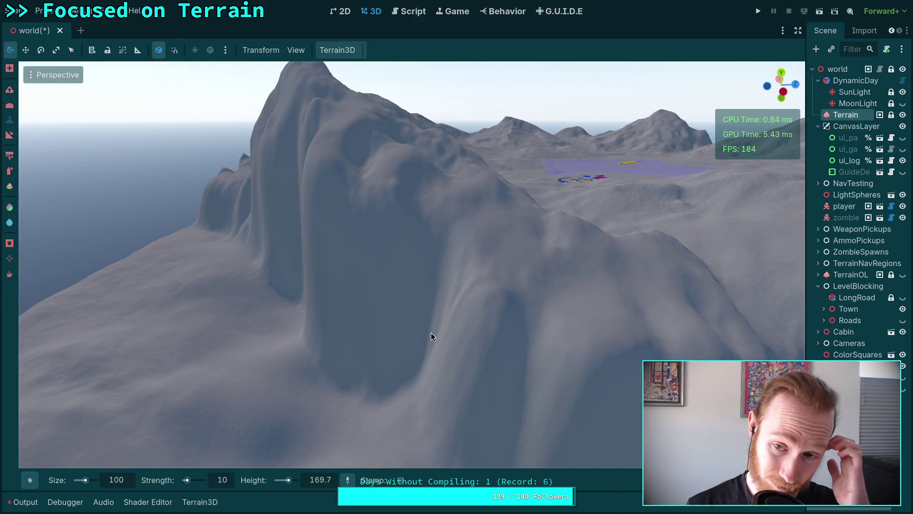
{"action": "left_click_drag", "start_coordinate": [403, 359], "coordinate": [336, 330]}
{"action": "left_click", "coordinate": [340, 228]}
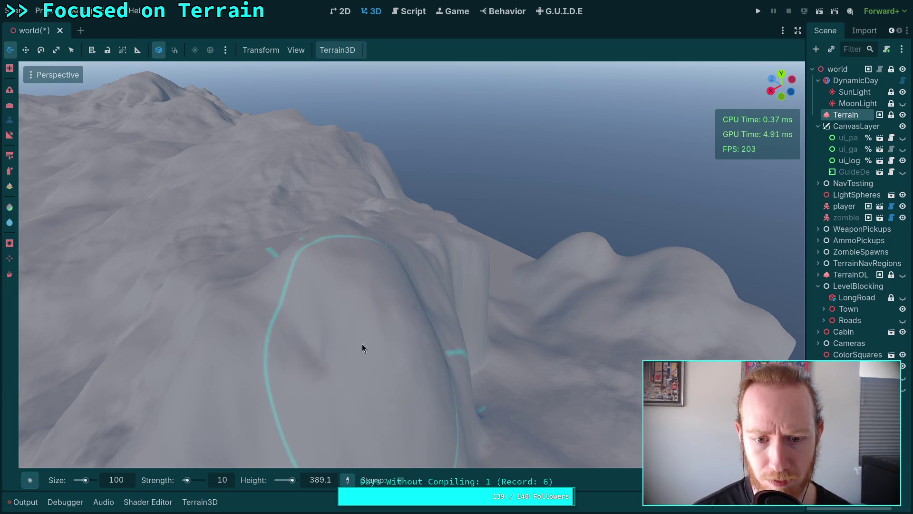
{"action": "left_click_drag", "start_coordinate": [327, 358], "coordinate": [356, 276]}
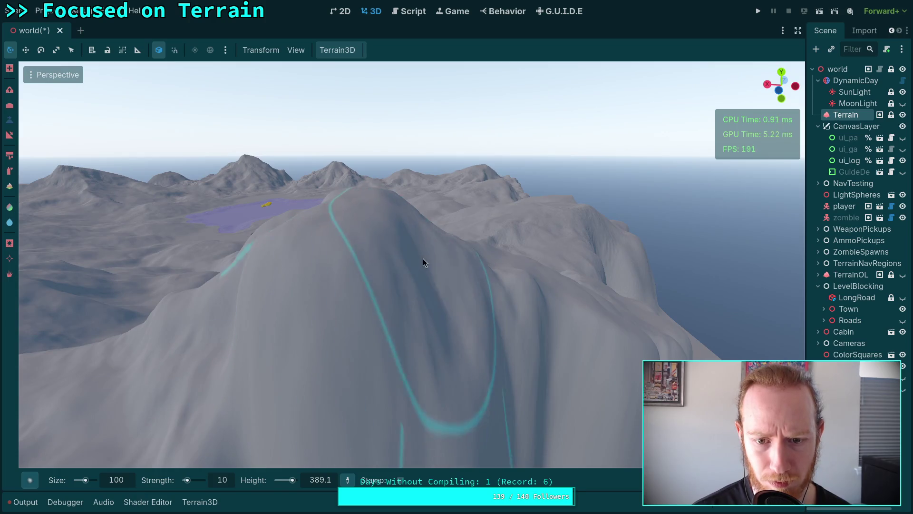
{"action": "left_click_drag", "start_coordinate": [451, 300], "coordinate": [411, 199]}
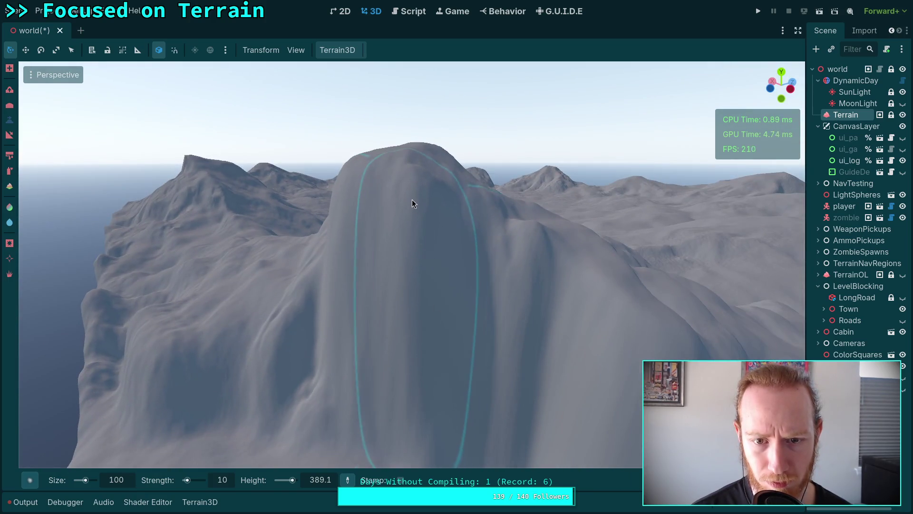
{"action": "mouse_move", "coordinate": [446, 301]}
{"action": "left_mouse_down"}
{"action": "mouse_move", "coordinate": [336, 321]}
{"action": "mouse_move", "coordinate": [446, 307]}
{"action": "mouse_move", "coordinate": [387, 290]}
{"action": "mouse_move", "coordinate": [314, 317]}
{"action": "mouse_move", "coordinate": [401, 322]}
{"action": "mouse_move", "coordinate": [399, 188]}
{"action": "mouse_move", "coordinate": [409, 175]}
{"action": "mouse_move", "coordinate": [388, 224]}
{"action": "mouse_move", "coordinate": [447, 200]}
{"action": "left_mouse_up"}
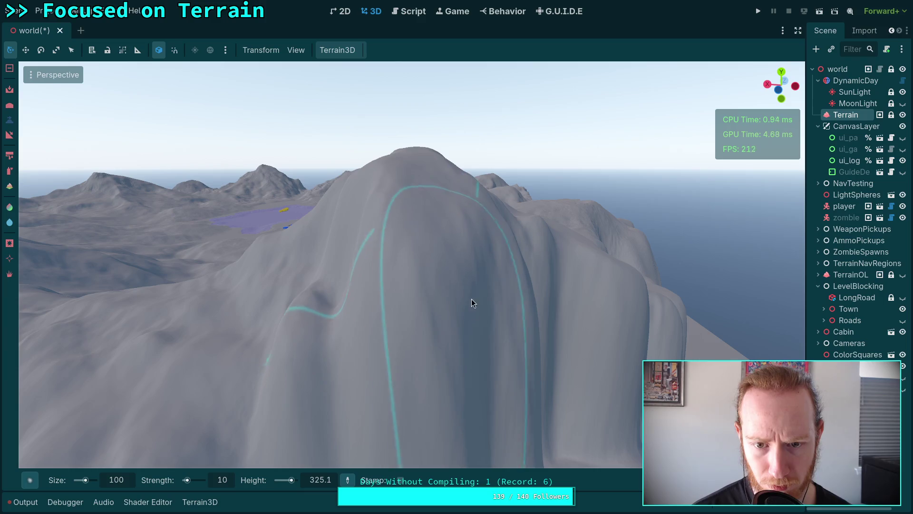
Dismiss the stray Create New Node dialog, save the world scene, and refocus on the mountain
{"action": "key", "text": "ctrl+a"}
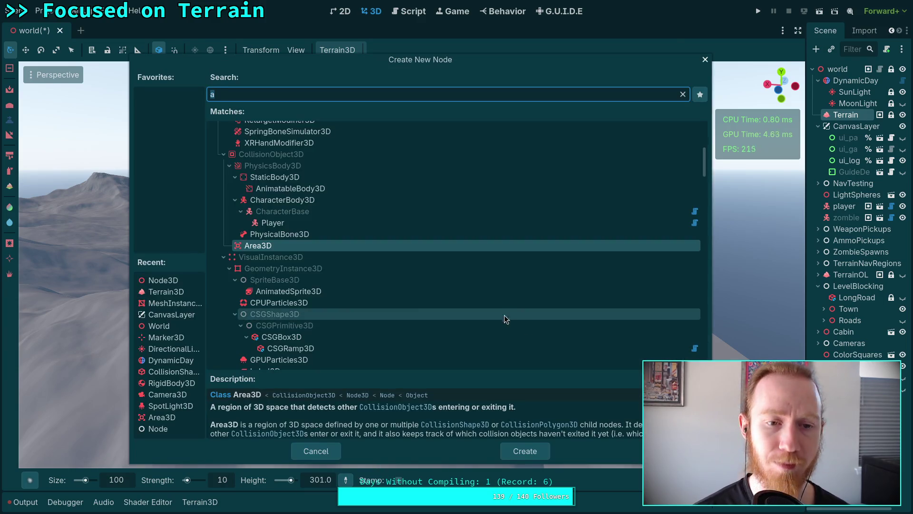
{"action": "key", "text": "Escape"}
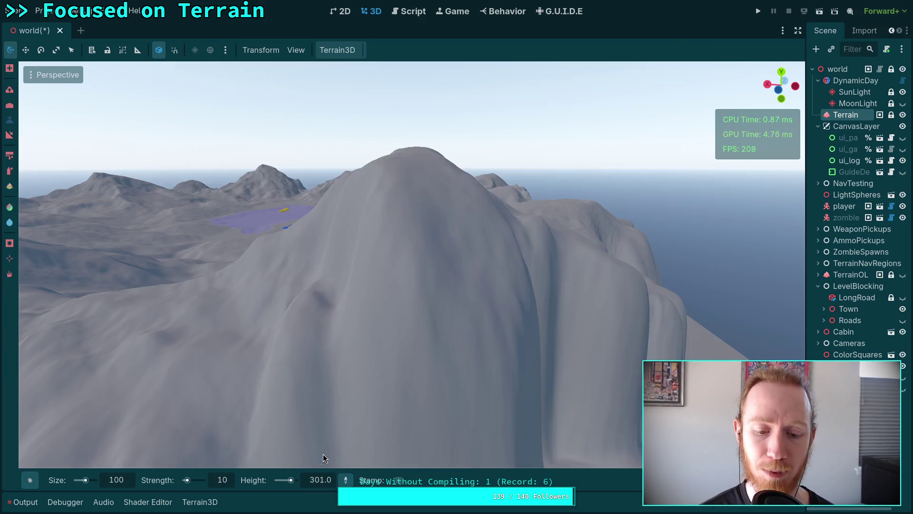
{"action": "key", "text": "ctrl+s"}
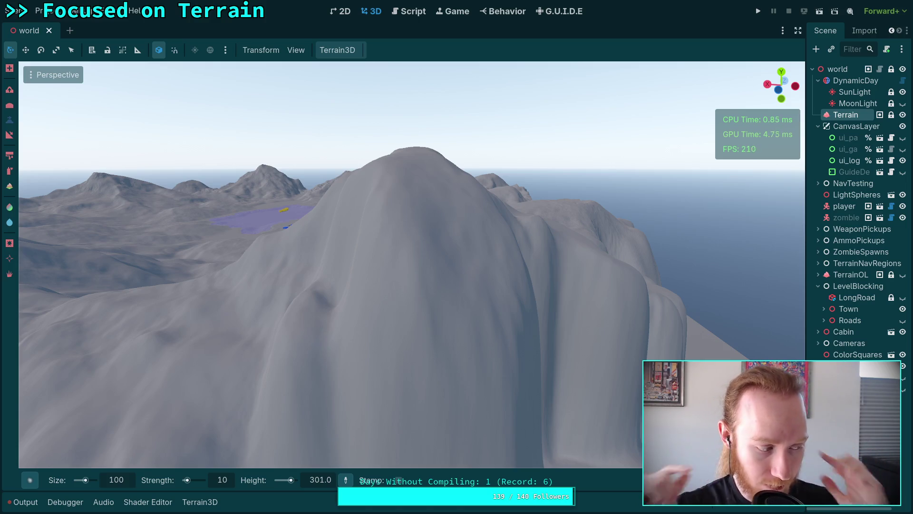
{"action": "mouse_move", "coordinate": [333, 399]}
{"action": "left_mouse_down"}
{"action": "mouse_move", "coordinate": [495, 394]}
{"action": "mouse_move", "coordinate": [547, 350]}
{"action": "left_mouse_up"}
{"action": "key", "text": "f"}
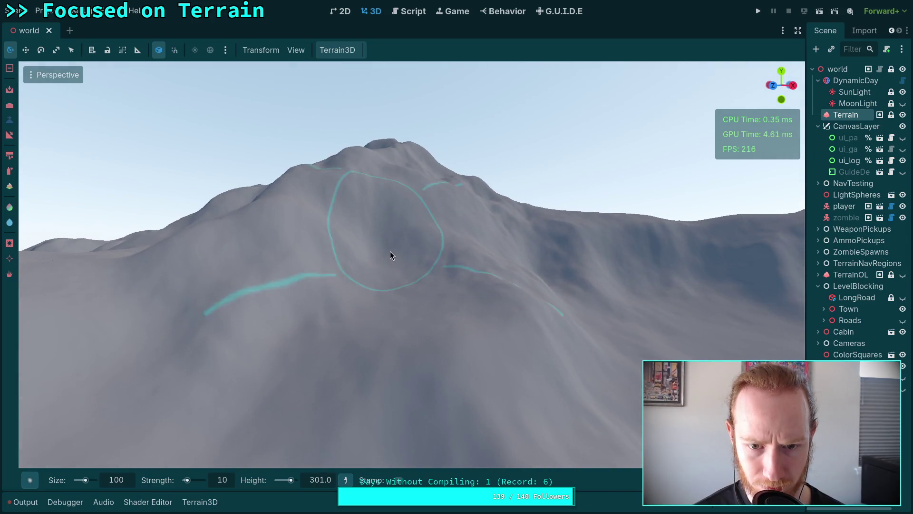
Lower the terrain inside the brush circle, then orbit around the mountain ridge
{"action": "scroll", "coordinate": [362, 230], "scroll_direction": "up", "scroll_amount": 2}
{"action": "scroll", "coordinate": [381, 237], "scroll_direction": "up", "scroll_amount": 2}
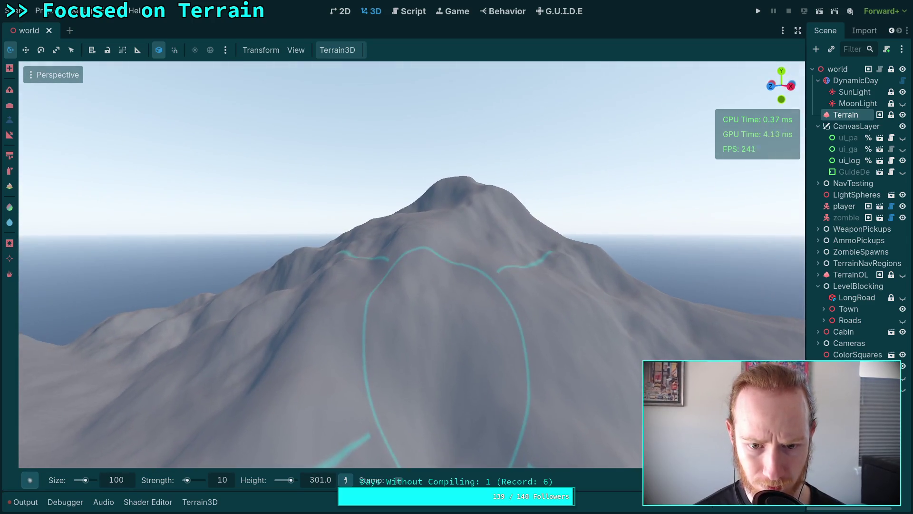
{"action": "mouse_move", "coordinate": [432, 272]}
{"action": "left_mouse_down"}
{"action": "mouse_move", "coordinate": [420, 238]}
{"action": "mouse_move", "coordinate": [469, 268]}
{"action": "left_mouse_up"}
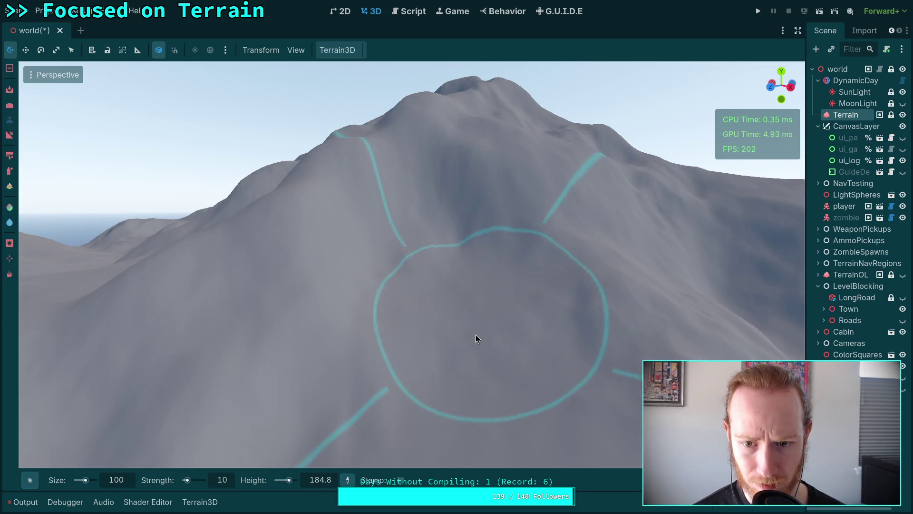
{"action": "left_click_drag", "start_coordinate": [516, 344], "coordinate": [282, 259]}
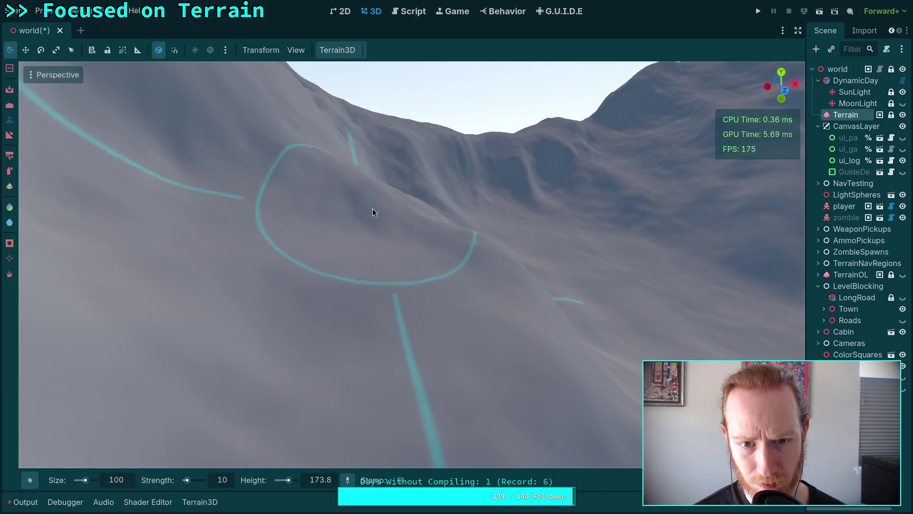
{"action": "left_click_drag", "start_coordinate": [381, 209], "coordinate": [348, 185]}
{"action": "mouse_move", "coordinate": [400, 257]}
{"action": "left_mouse_down"}
{"action": "mouse_move", "coordinate": [486, 275]}
{"action": "mouse_move", "coordinate": [482, 313]}
{"action": "left_mouse_up"}
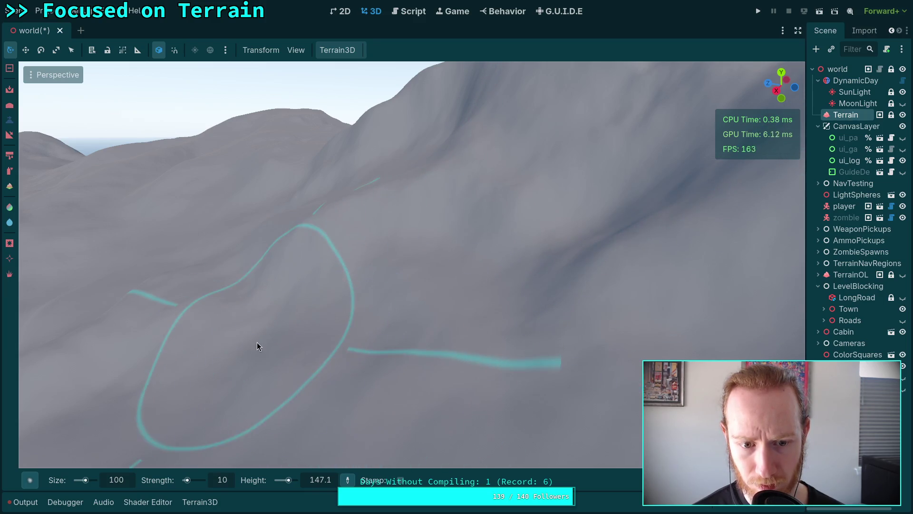
{"action": "mouse_move", "coordinate": [367, 339]}
{"action": "left_mouse_down"}
{"action": "mouse_move", "coordinate": [371, 285]}
{"action": "mouse_move", "coordinate": [325, 229]}
{"action": "left_mouse_up"}
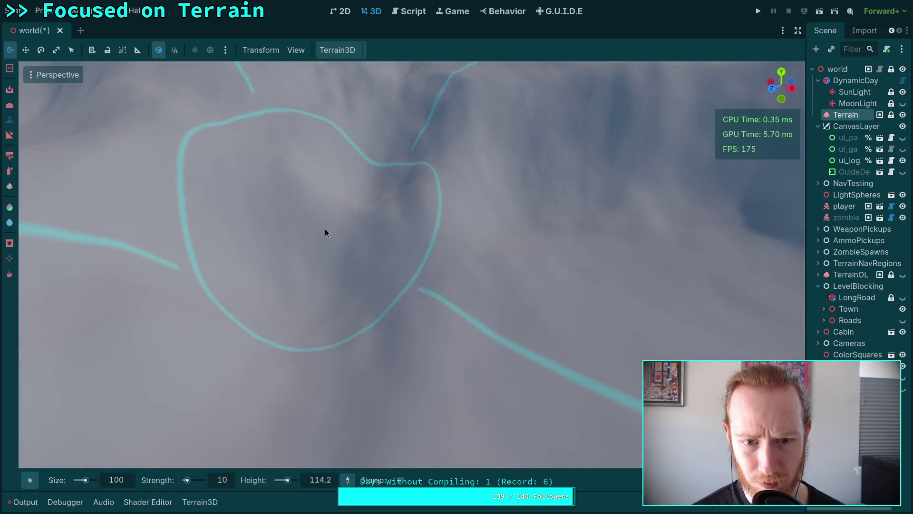
{"action": "mouse_move", "coordinate": [253, 278]}
{"action": "left_mouse_down"}
{"action": "mouse_move", "coordinate": [356, 316]}
{"action": "mouse_move", "coordinate": [350, 342]}
{"action": "left_mouse_up"}
Orbit and zoom to inspect the mountain peak and its slopes
{"action": "scroll", "coordinate": [409, 249], "scroll_direction": "up", "scroll_amount": 5}
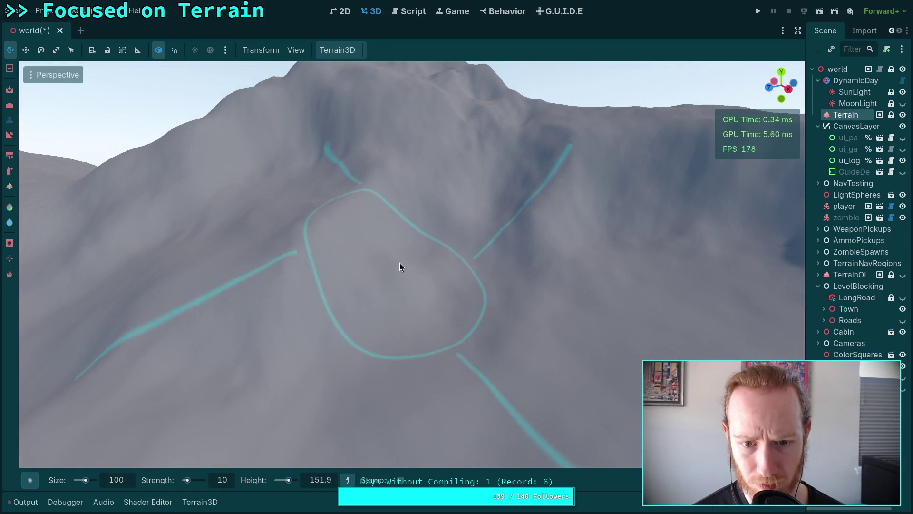
{"action": "scroll", "coordinate": [404, 314], "scroll_direction": "down", "scroll_amount": 3}
{"action": "left_click_drag", "start_coordinate": [452, 296], "coordinate": [433, 281]}
{"action": "scroll", "coordinate": [481, 308], "scroll_direction": "up", "scroll_amount": 3}
{"action": "mouse_move", "coordinate": [528, 271]}
{"action": "left_mouse_down"}
{"action": "mouse_move", "coordinate": [507, 340]}
{"action": "mouse_move", "coordinate": [494, 259]}
{"action": "left_mouse_up"}
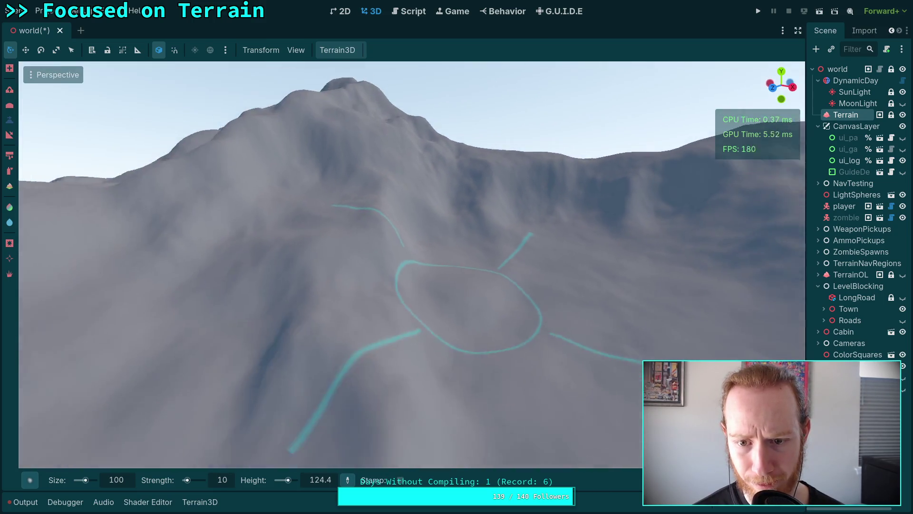
{"action": "scroll", "coordinate": [494, 259], "scroll_direction": "up", "scroll_amount": 3}
{"action": "scroll", "coordinate": [437, 252], "scroll_direction": "up", "scroll_amount": 3}
{"action": "left_click_drag", "start_coordinate": [389, 301], "coordinate": [384, 301]}
{"action": "scroll", "coordinate": [412, 264], "scroll_direction": "down", "scroll_amount": 5}
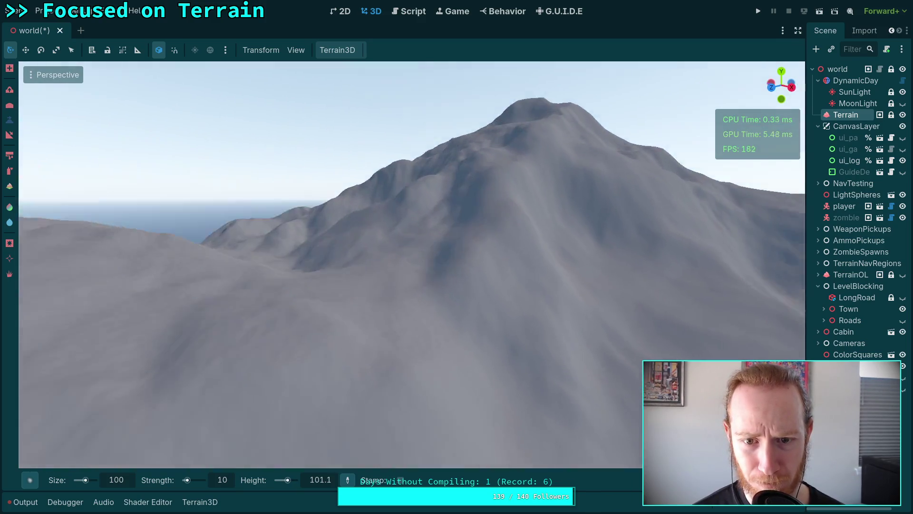
{"action": "scroll", "coordinate": [352, 253], "scroll_direction": "up", "scroll_amount": 3}
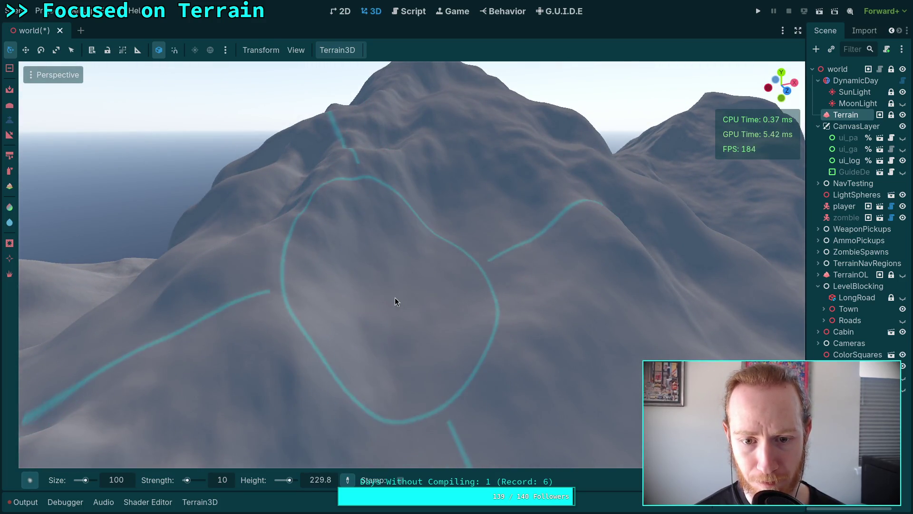
{"action": "scroll", "coordinate": [427, 316], "scroll_direction": "up", "scroll_amount": 2}
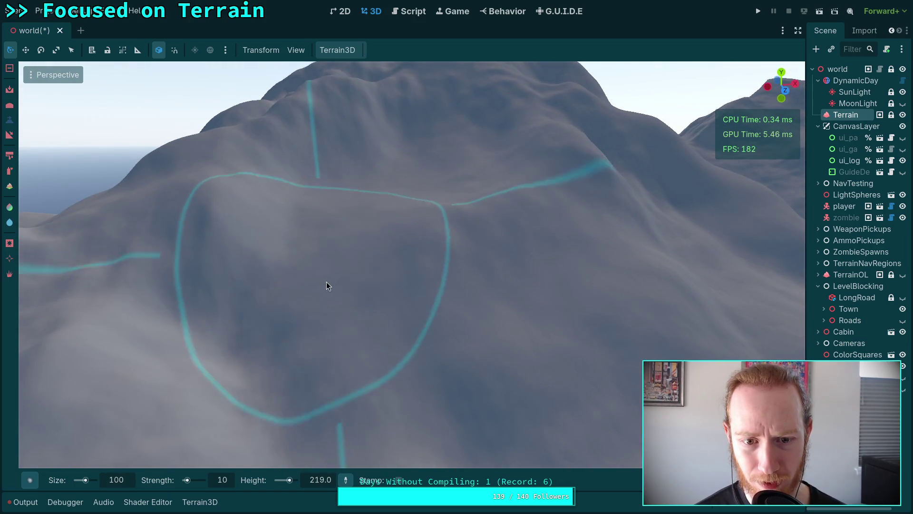
{"action": "scroll", "coordinate": [469, 285], "scroll_direction": "down", "scroll_amount": 3}
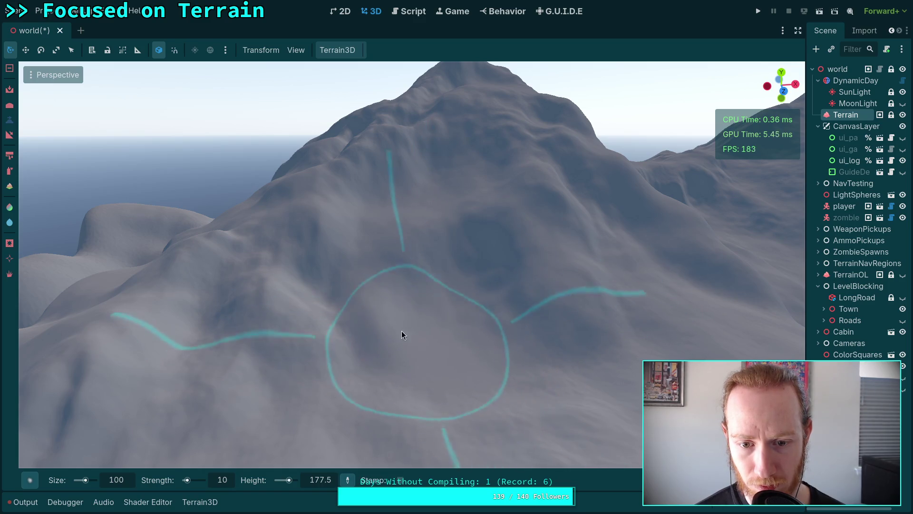
Rotate over the sculpted terrain to check the ridge from several angles
{"action": "left_click_drag", "start_coordinate": [361, 345], "coordinate": [446, 382]}
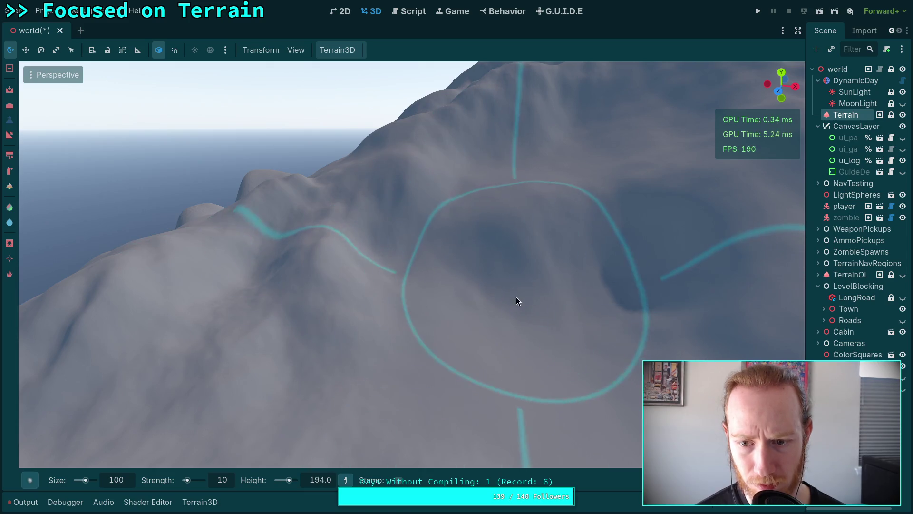
{"action": "left_click_drag", "start_coordinate": [597, 345], "coordinate": [594, 320]}
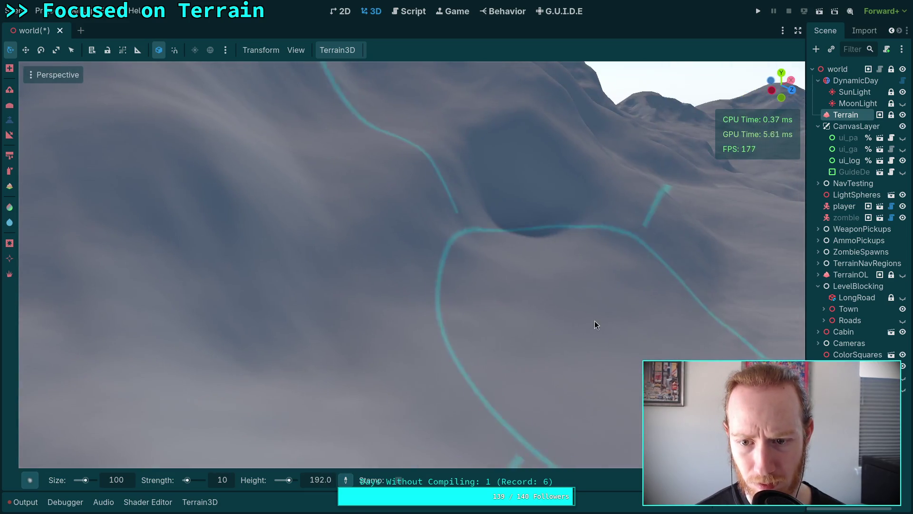
{"action": "left_click_drag", "start_coordinate": [750, 297], "coordinate": [698, 317]}
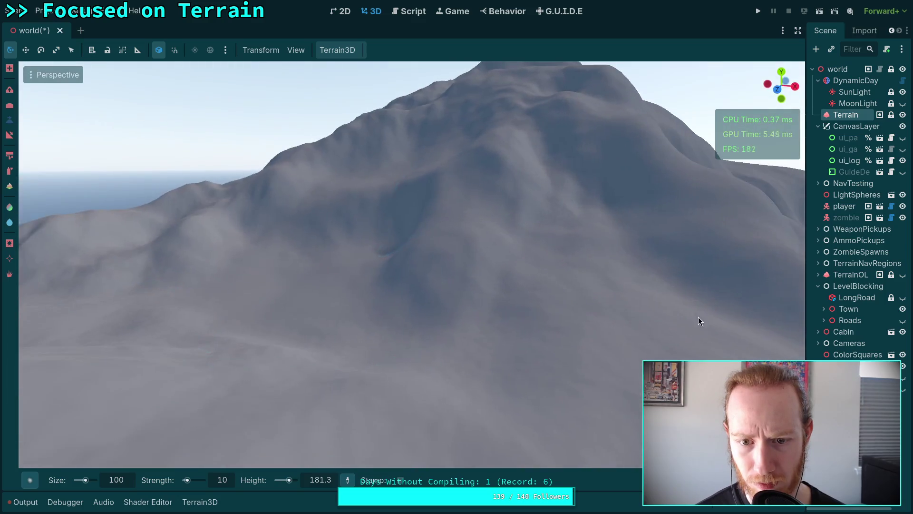
{"action": "mouse_move", "coordinate": [438, 362]}
{"action": "left_mouse_down"}
{"action": "mouse_move", "coordinate": [480, 348]}
{"action": "mouse_move", "coordinate": [437, 254]}
{"action": "mouse_move", "coordinate": [414, 305]}
{"action": "mouse_move", "coordinate": [413, 340]}
{"action": "mouse_move", "coordinate": [417, 273]}
{"action": "mouse_move", "coordinate": [412, 355]}
{"action": "mouse_move", "coordinate": [398, 271]}
{"action": "mouse_move", "coordinate": [388, 298]}
{"action": "left_mouse_up"}
{"action": "scroll", "coordinate": [416, 245], "scroll_direction": "up", "scroll_amount": 3}
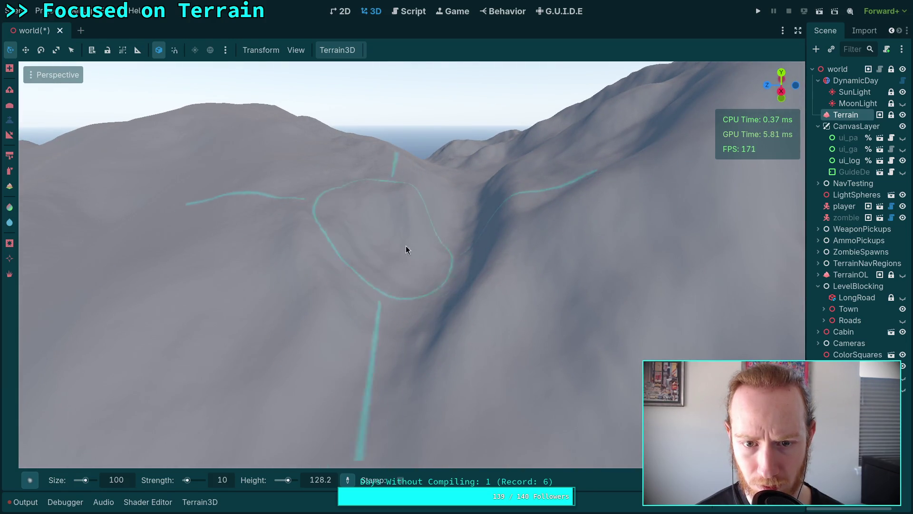
{"action": "scroll", "coordinate": [390, 291], "scroll_direction": "up", "scroll_amount": 3}
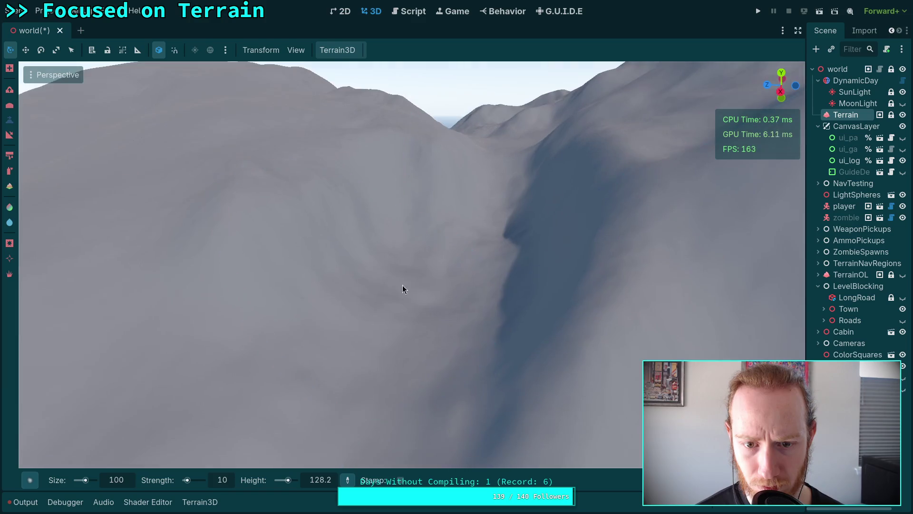
{"action": "left_click_drag", "start_coordinate": [445, 144], "coordinate": [444, 143]}
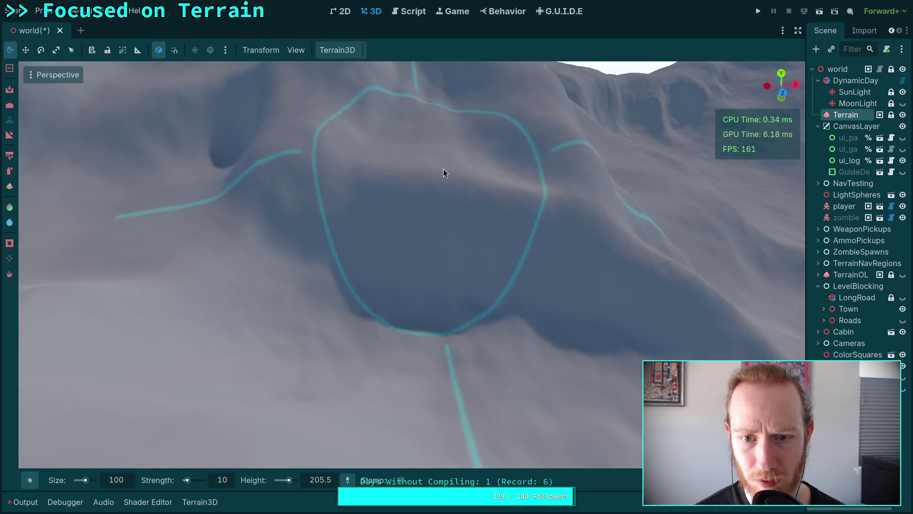
{"action": "left_click_drag", "start_coordinate": [321, 271], "coordinate": [428, 294]}
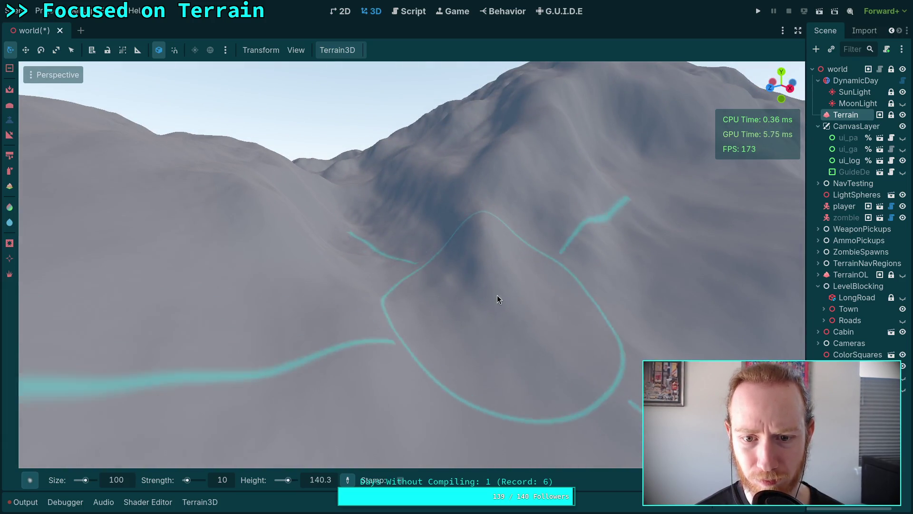
{"action": "scroll", "coordinate": [400, 337], "scroll_direction": "down", "scroll_amount": 5}
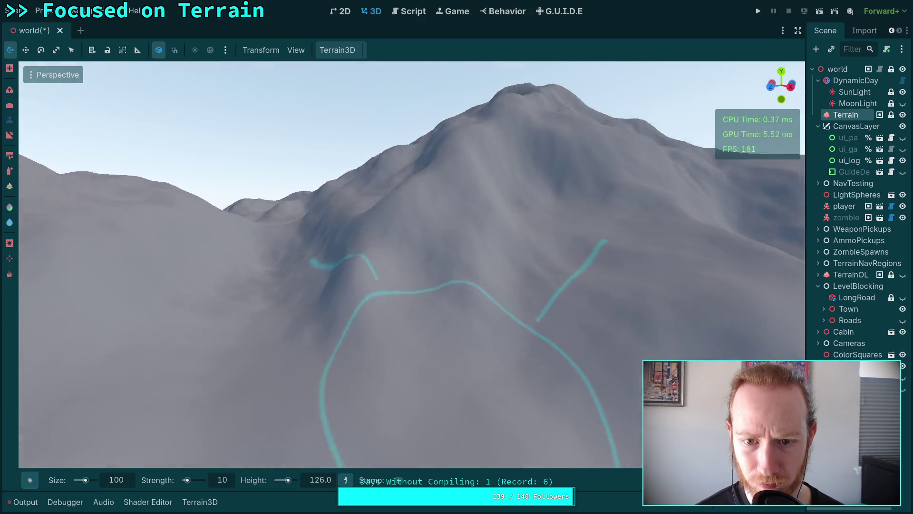
{"action": "left_click_drag", "start_coordinate": [416, 244], "coordinate": [415, 244]}
{"action": "mouse_move", "coordinate": [618, 352]}
{"action": "left_mouse_down"}
{"action": "mouse_move", "coordinate": [450, 311]}
{"action": "mouse_move", "coordinate": [392, 314]}
{"action": "mouse_move", "coordinate": [341, 274]}
{"action": "mouse_move", "coordinate": [309, 332]}
{"action": "mouse_move", "coordinate": [428, 247]}
{"action": "mouse_move", "coordinate": [497, 332]}
{"action": "mouse_move", "coordinate": [348, 322]}
{"action": "left_mouse_up"}
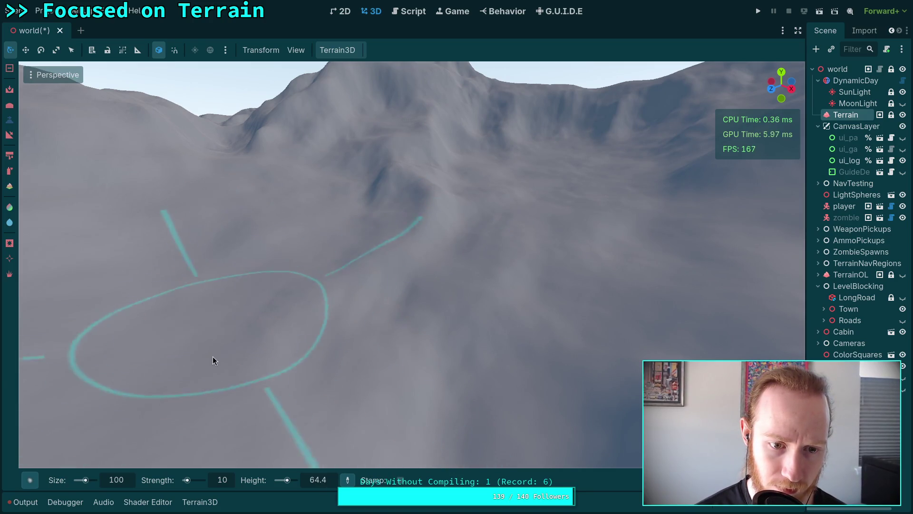
{"action": "scroll", "coordinate": [348, 276], "scroll_direction": "down", "scroll_amount": 5}
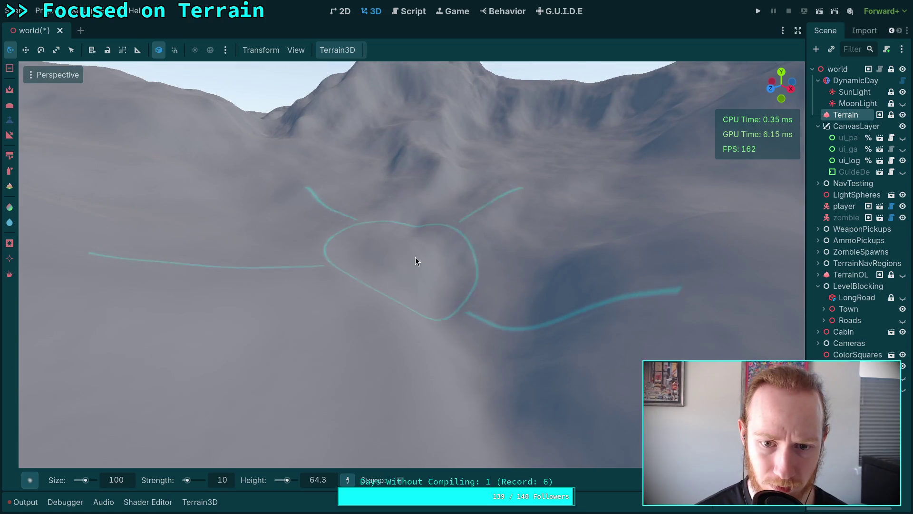
{"action": "scroll", "coordinate": [460, 249], "scroll_direction": "up", "scroll_amount": 3}
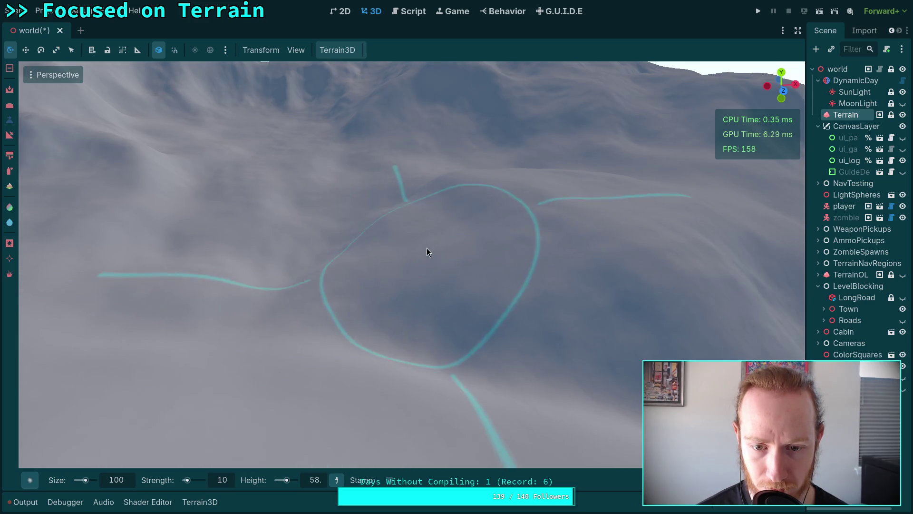
Fly close to a slope and lower the terrain there, with target height 66.3
{"action": "mouse_move", "coordinate": [593, 292]}
{"action": "left_mouse_down"}
{"action": "mouse_move", "coordinate": [594, 305]}
{"action": "mouse_move", "coordinate": [499, 266]}
{"action": "mouse_move", "coordinate": [393, 206]}
{"action": "left_mouse_up"}
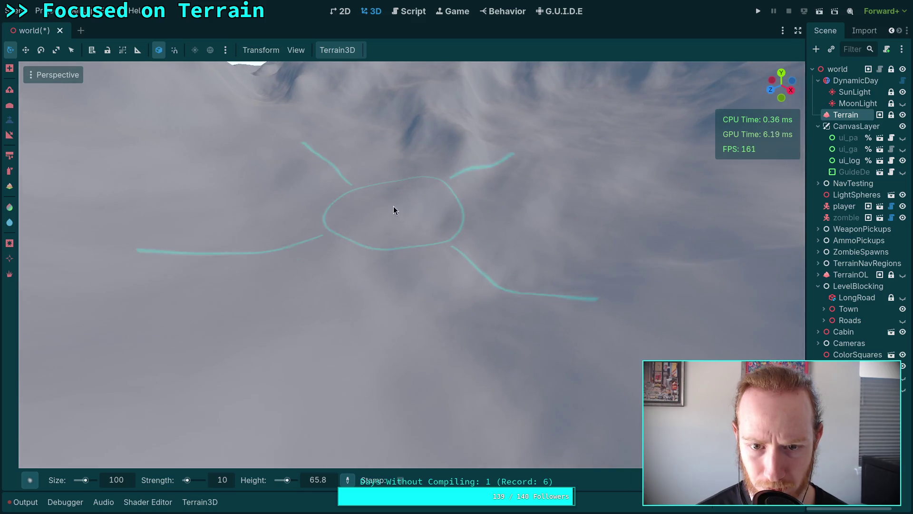
{"action": "mouse_move", "coordinate": [453, 329]}
{"action": "left_mouse_down"}
{"action": "mouse_move", "coordinate": [393, 247]}
{"action": "mouse_move", "coordinate": [430, 287]}
{"action": "mouse_move", "coordinate": [418, 205]}
{"action": "mouse_move", "coordinate": [457, 223]}
{"action": "mouse_move", "coordinate": [452, 257]}
{"action": "mouse_move", "coordinate": [488, 279]}
{"action": "mouse_move", "coordinate": [476, 343]}
{"action": "mouse_move", "coordinate": [300, 300]}
{"action": "mouse_move", "coordinate": [300, 237]}
{"action": "mouse_move", "coordinate": [319, 300]}
{"action": "mouse_move", "coordinate": [319, 271]}
{"action": "mouse_move", "coordinate": [381, 350]}
{"action": "left_mouse_up"}
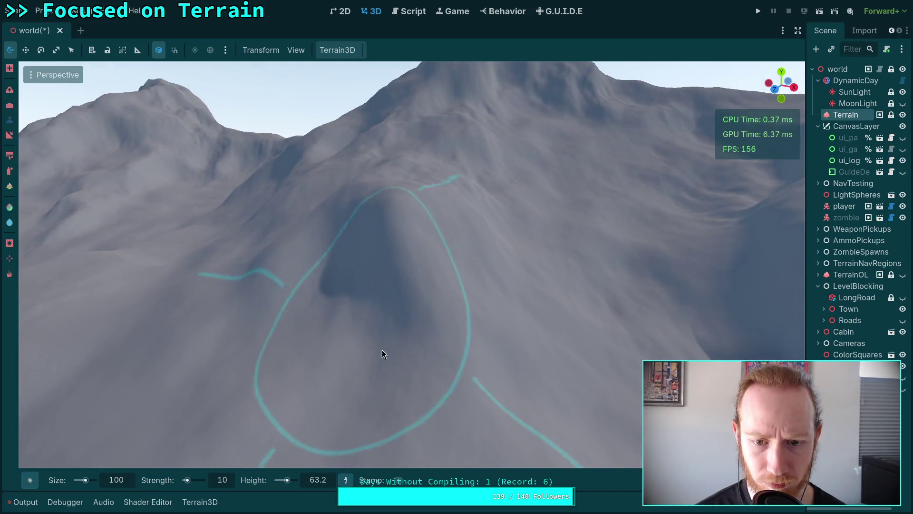
{"action": "mouse_move", "coordinate": [481, 303]}
{"action": "left_mouse_down"}
{"action": "mouse_move", "coordinate": [493, 285]}
{"action": "mouse_move", "coordinate": [408, 321]}
{"action": "mouse_move", "coordinate": [454, 370]}
{"action": "mouse_move", "coordinate": [446, 320]}
{"action": "mouse_move", "coordinate": [442, 354]}
{"action": "mouse_move", "coordinate": [397, 253]}
{"action": "mouse_move", "coordinate": [464, 287]}
{"action": "mouse_move", "coordinate": [423, 227]}
{"action": "mouse_move", "coordinate": [394, 372]}
{"action": "mouse_move", "coordinate": [354, 273]}
{"action": "mouse_move", "coordinate": [379, 253]}
{"action": "left_mouse_up"}
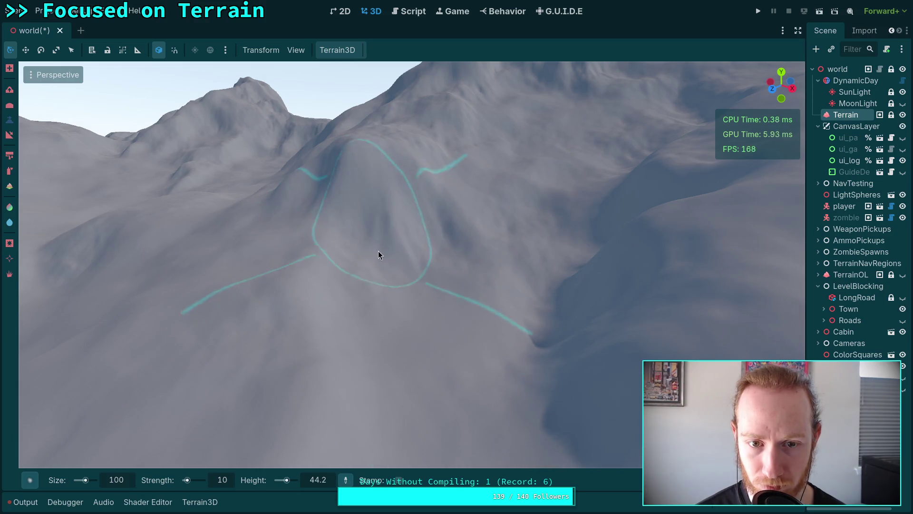
{"action": "key", "text": "w"}
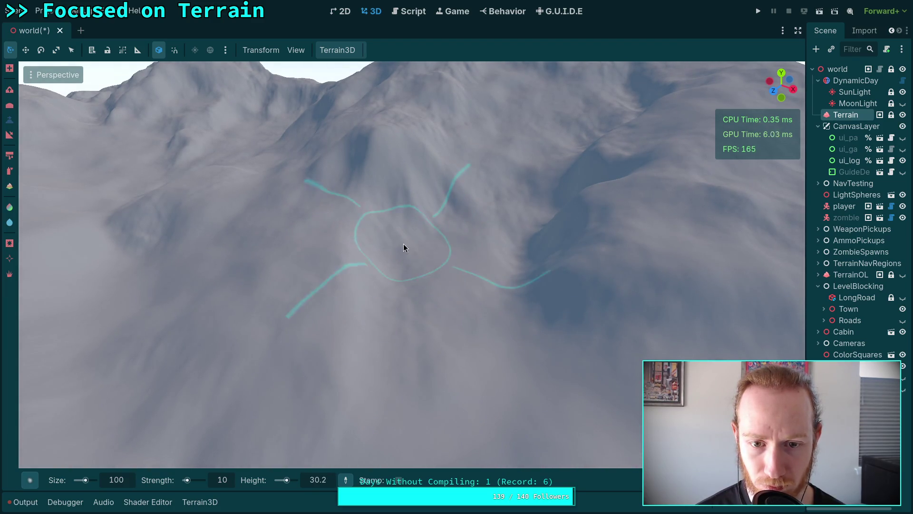
{"action": "key", "text": "w"}
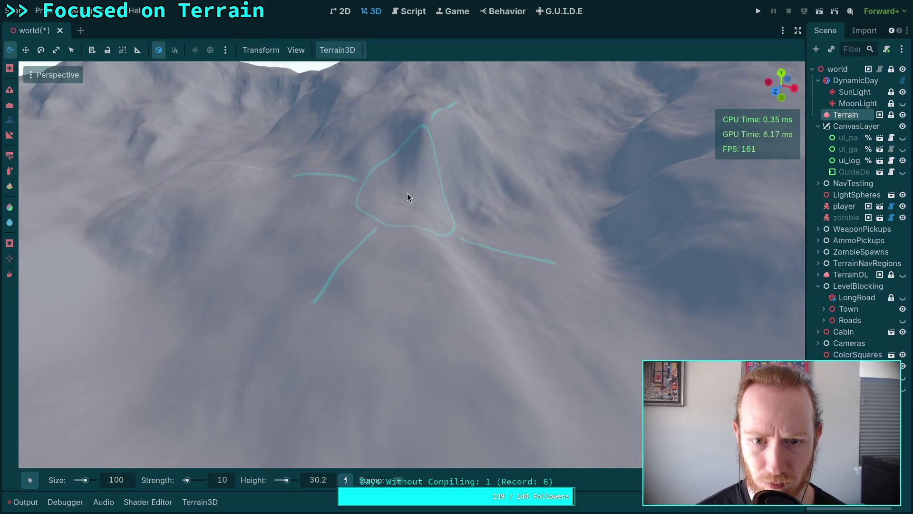
{"action": "scroll", "coordinate": [437, 265], "scroll_direction": "down", "scroll_amount": 3}
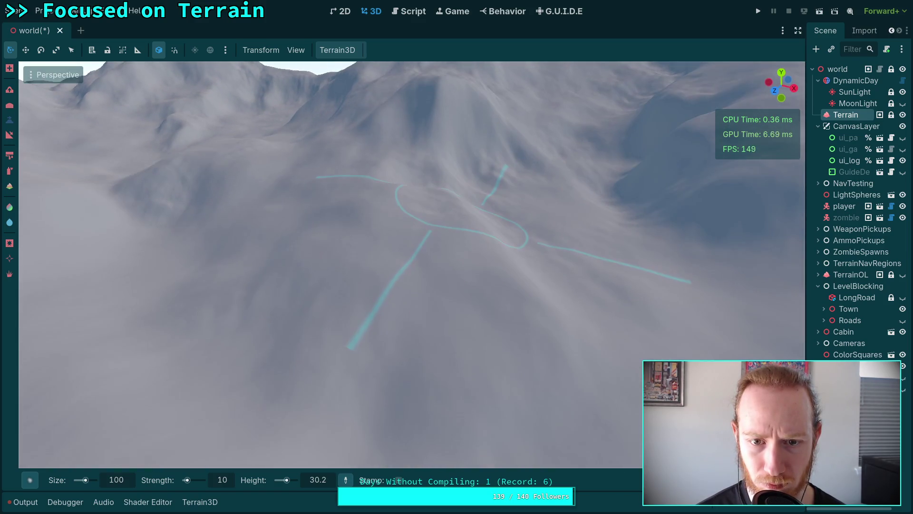
{"action": "scroll", "coordinate": [457, 257], "scroll_direction": "up", "scroll_amount": 5}
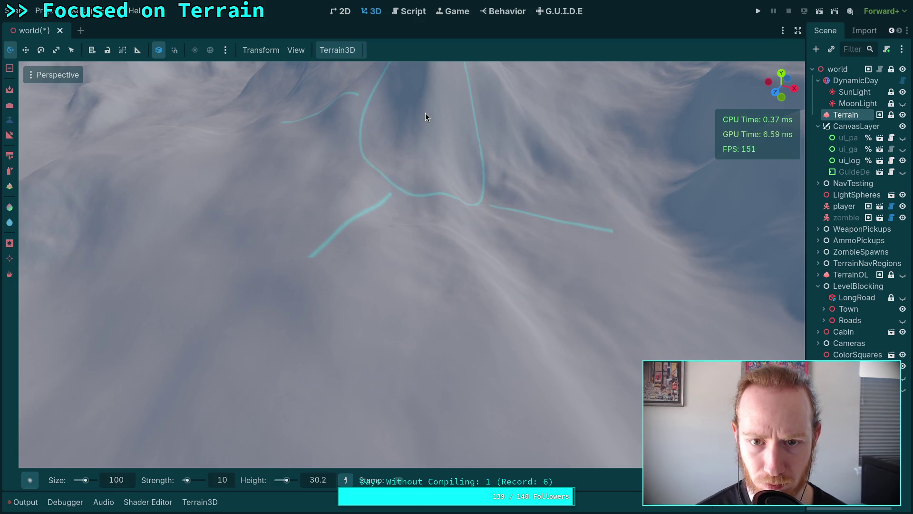
{"action": "left_click", "coordinate": [327, 333], "text": "ctrl"}
{"action": "scroll", "coordinate": [459, 373], "scroll_direction": "down", "scroll_amount": 5}
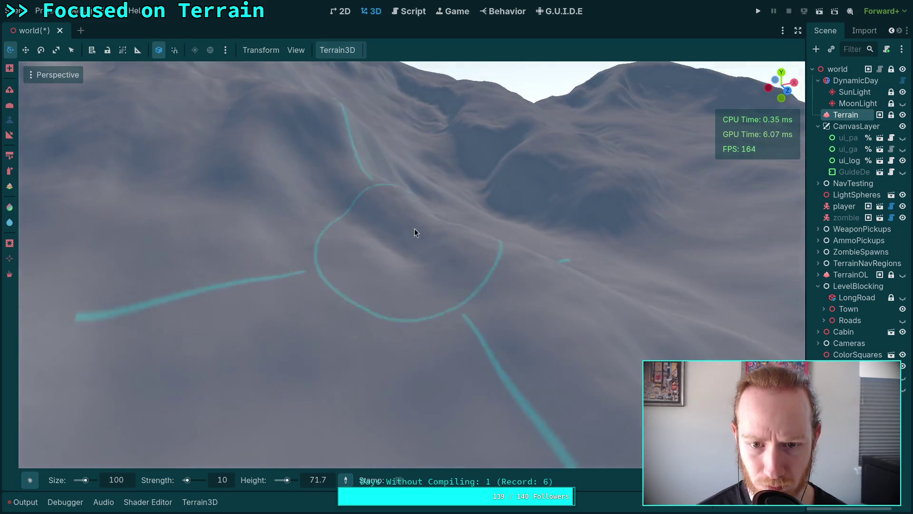
{"action": "scroll", "coordinate": [404, 222], "scroll_direction": "up", "scroll_amount": 5}
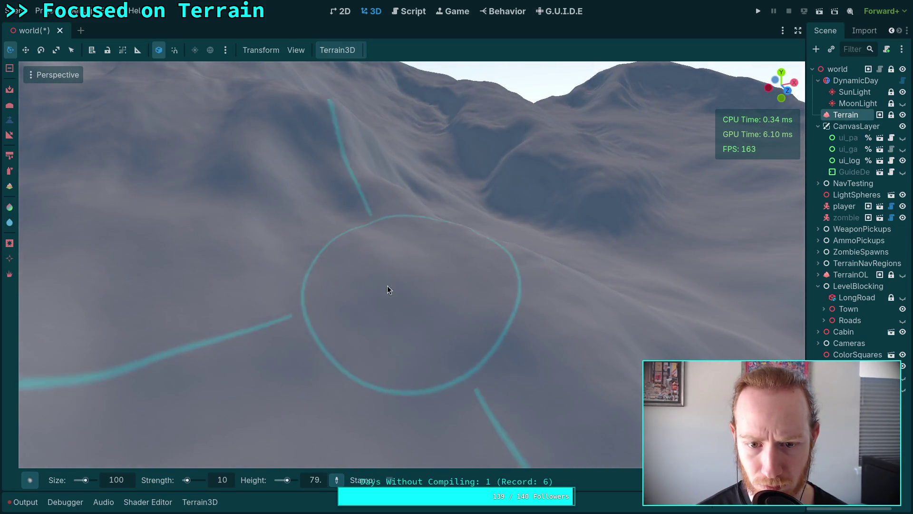
{"action": "left_click_drag", "start_coordinate": [542, 352], "coordinate": [569, 374]}
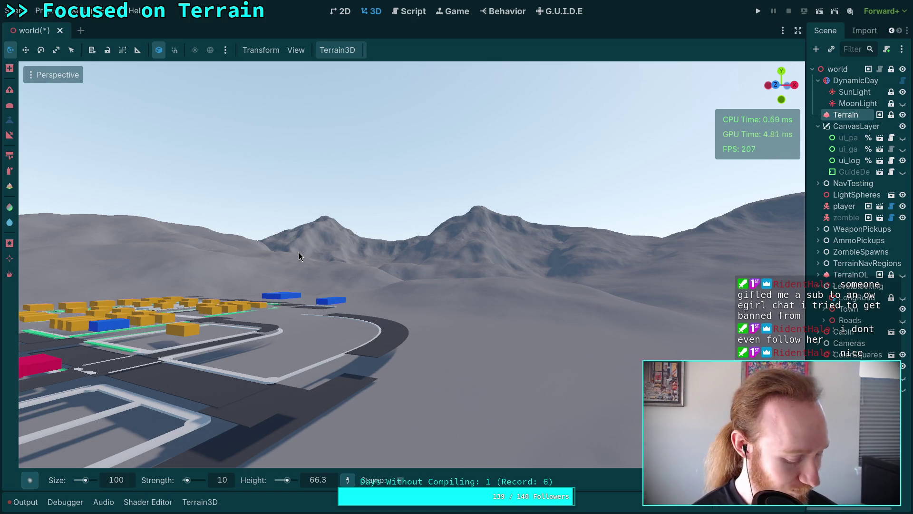
Fly toward the mountains and orbit around the central peak
{"action": "key", "text": "w"}
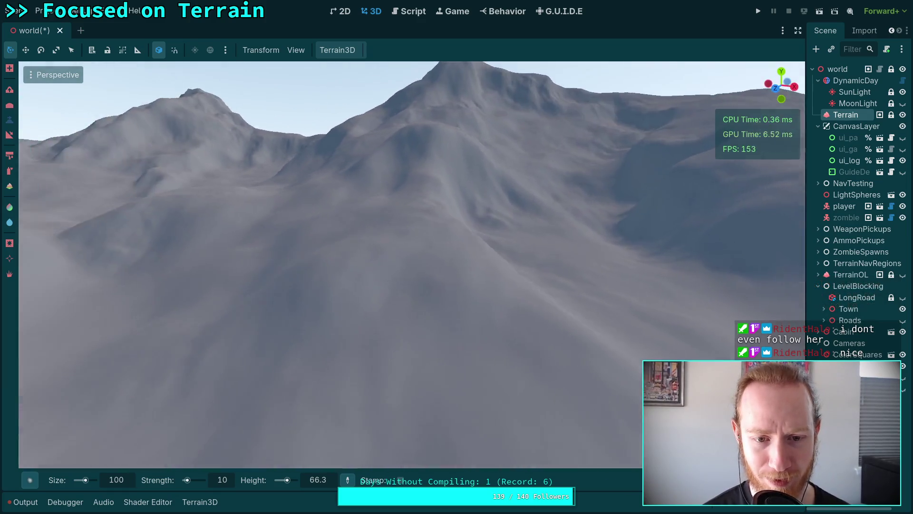
{"action": "key", "text": "w"}
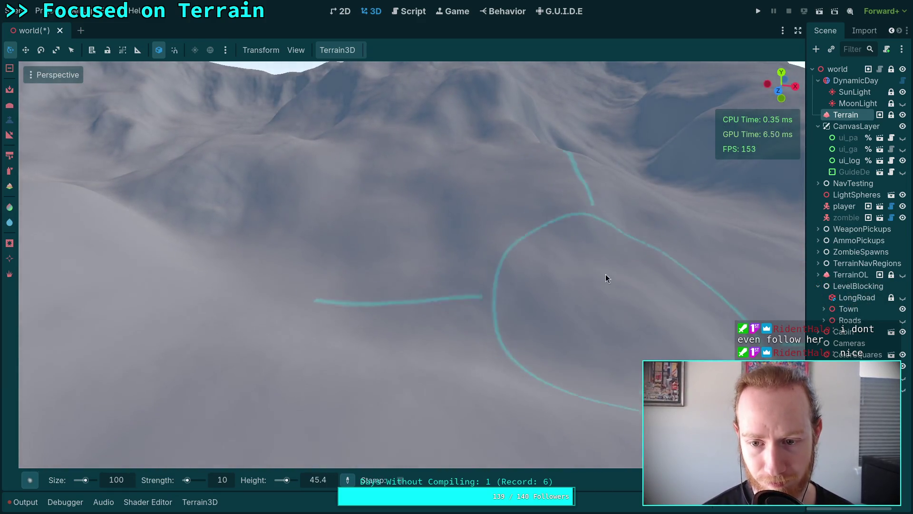
{"action": "scroll", "coordinate": [430, 276], "scroll_direction": "up", "scroll_amount": 3}
{"action": "mouse_move", "coordinate": [473, 141]}
{"action": "left_mouse_down"}
{"action": "mouse_move", "coordinate": [535, 181]}
{"action": "mouse_move", "coordinate": [492, 268]}
{"action": "mouse_move", "coordinate": [589, 321]}
{"action": "mouse_move", "coordinate": [595, 313]}
{"action": "left_mouse_up"}
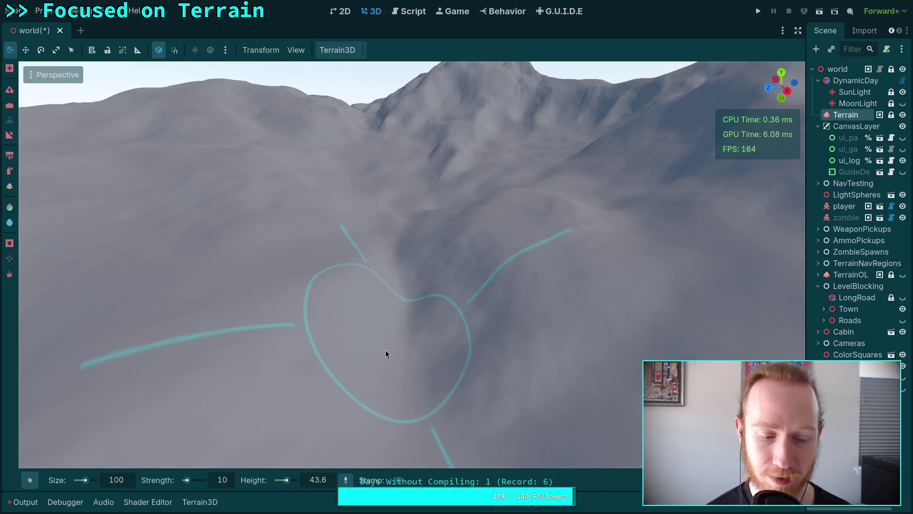
{"action": "mouse_move", "coordinate": [29, 485]}
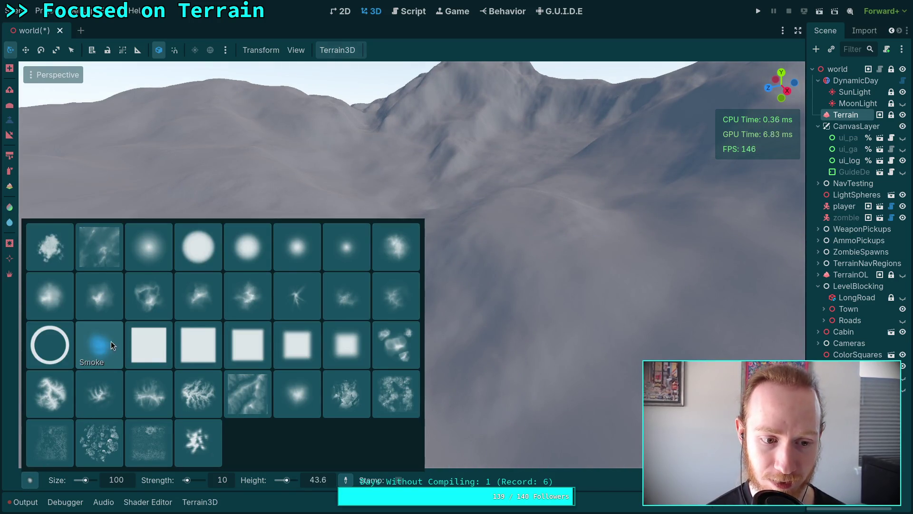
{"action": "mouse_move", "coordinate": [386, 318]}
{"action": "left_mouse_down"}
{"action": "mouse_move", "coordinate": [499, 271]}
{"action": "mouse_move", "coordinate": [326, 195]}
{"action": "left_mouse_up"}
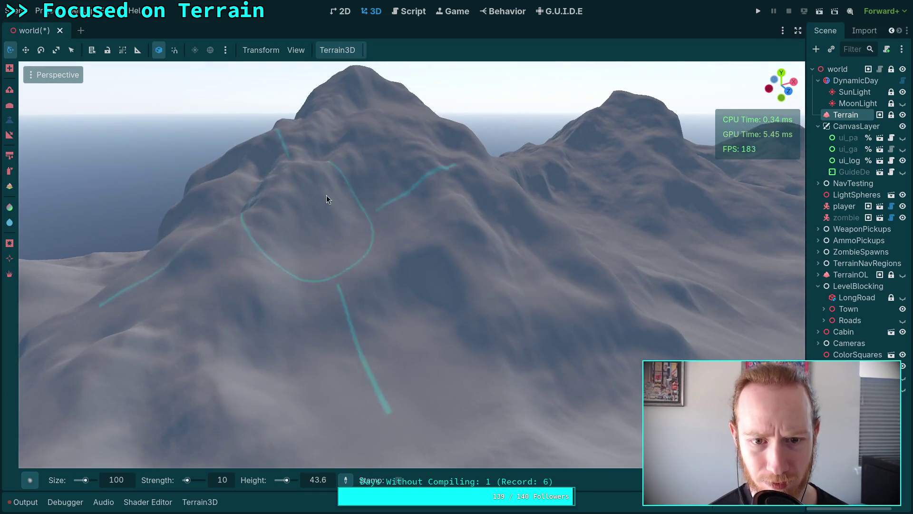
{"action": "mouse_move", "coordinate": [393, 217]}
{"action": "left_mouse_down"}
{"action": "mouse_move", "coordinate": [404, 219]}
{"action": "mouse_move", "coordinate": [380, 152]}
{"action": "mouse_move", "coordinate": [345, 203]}
{"action": "mouse_move", "coordinate": [338, 275]}
{"action": "mouse_move", "coordinate": [409, 333]}
{"action": "left_mouse_up"}
{"action": "key", "text": "s"}
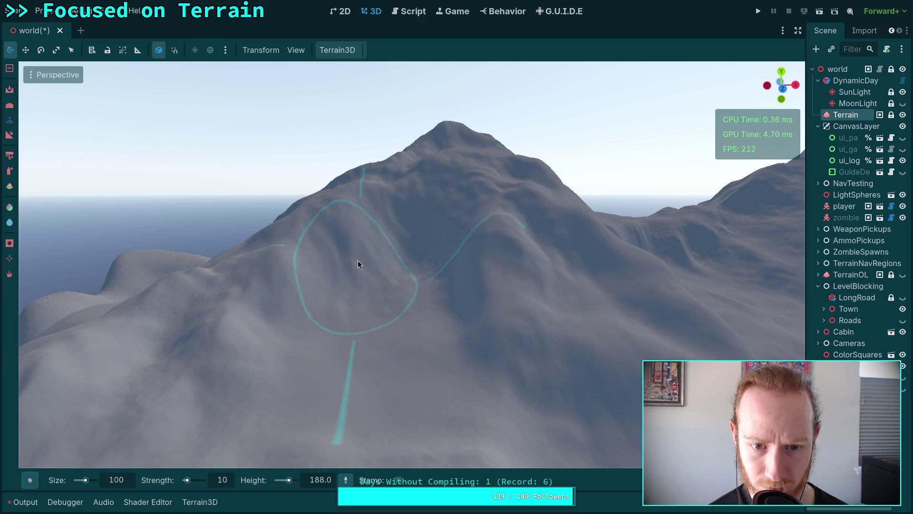
Dig a pit into the mountain slope, then zoom out to review the ridges
{"action": "left_click_drag", "start_coordinate": [425, 280], "coordinate": [402, 290]}
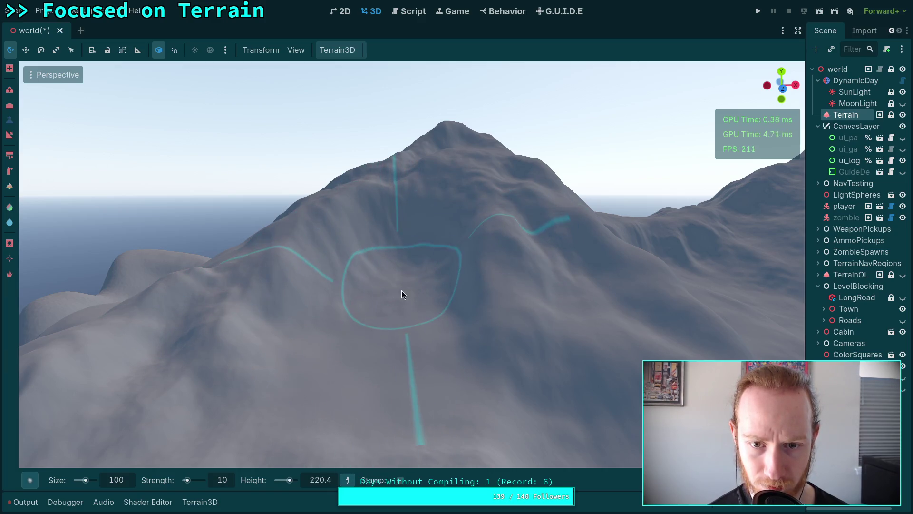
{"action": "scroll", "coordinate": [402, 291], "scroll_direction": "up", "scroll_amount": 3}
{"action": "scroll", "coordinate": [462, 295], "scroll_direction": "up", "scroll_amount": 2}
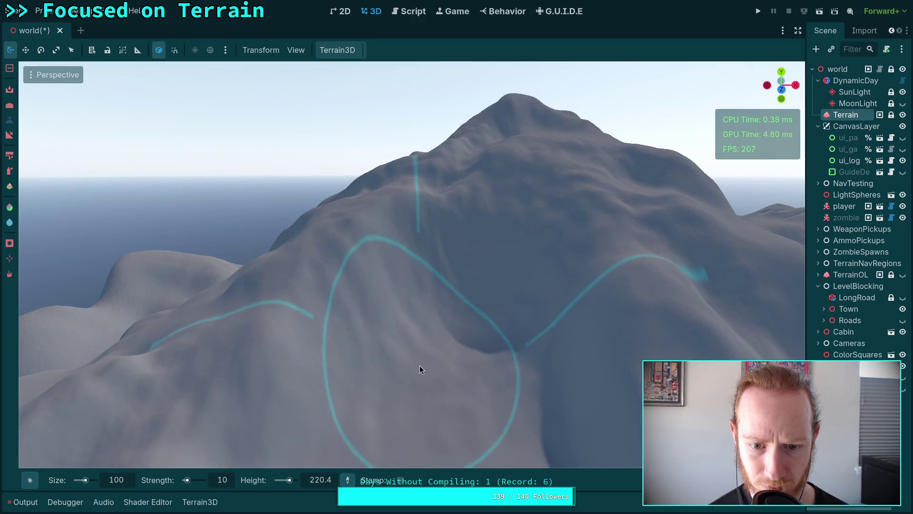
{"action": "scroll", "coordinate": [501, 368], "scroll_direction": "up", "scroll_amount": 2}
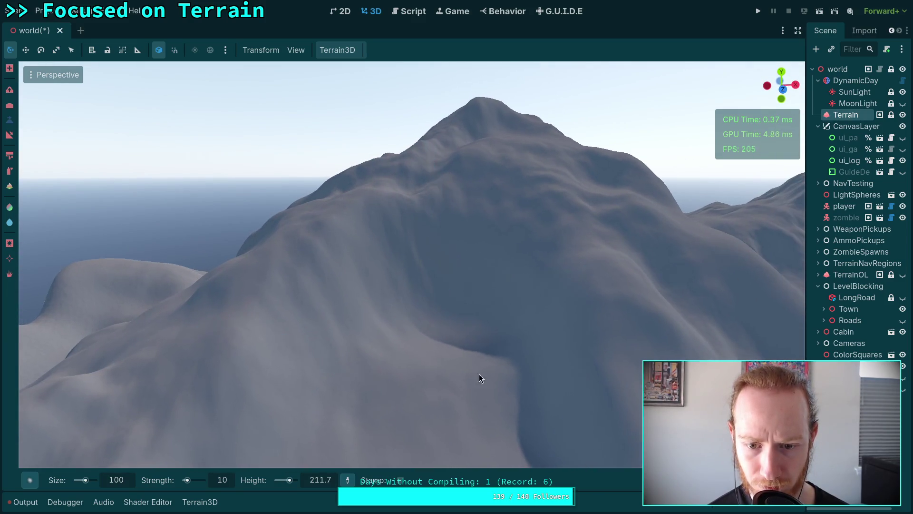
{"action": "scroll", "coordinate": [481, 411], "scroll_direction": "up", "scroll_amount": 2}
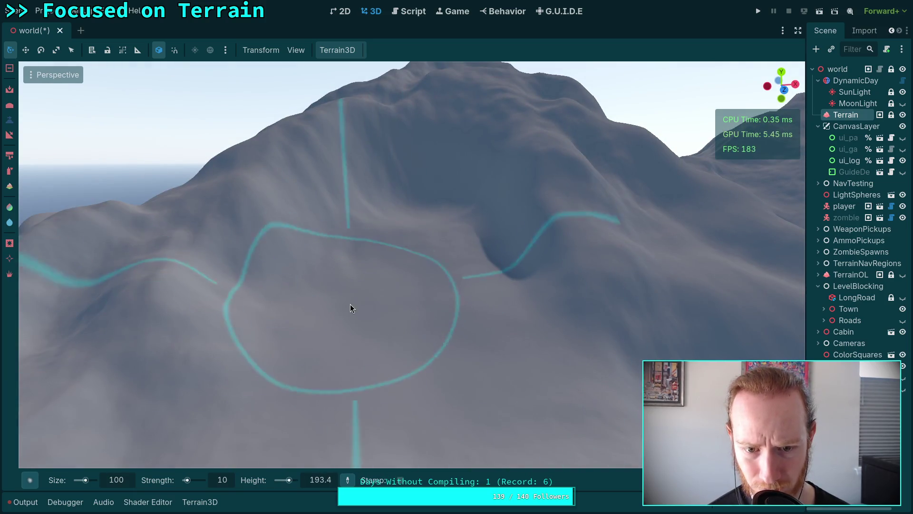
{"action": "scroll", "coordinate": [362, 336], "scroll_direction": "down", "scroll_amount": 3}
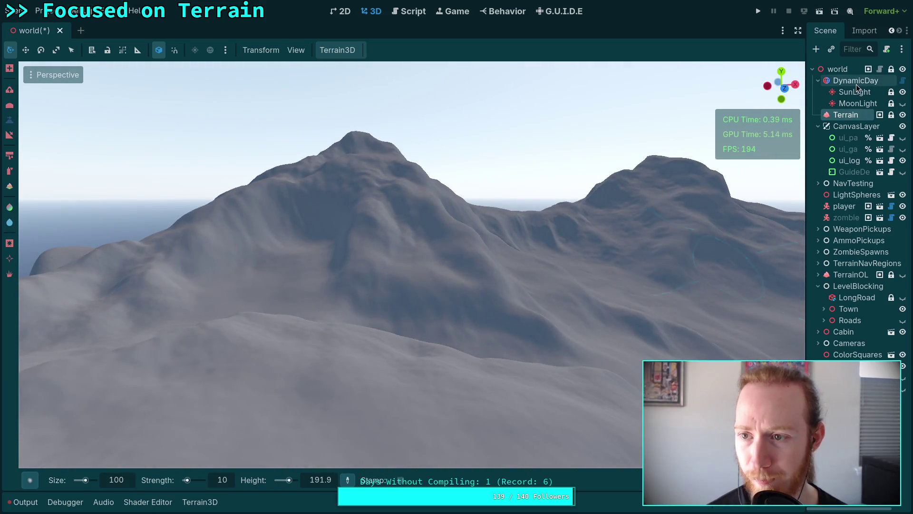
Select the DynamicDay node and set its Initial Time to 0.5483
{"action": "left_click", "coordinate": [856, 82]}
{"action": "left_click", "coordinate": [860, 29]}
{"action": "left_click_drag", "start_coordinate": [807, 70], "coordinate": [750, 89]}
{"action": "left_click", "coordinate": [775, 31]}
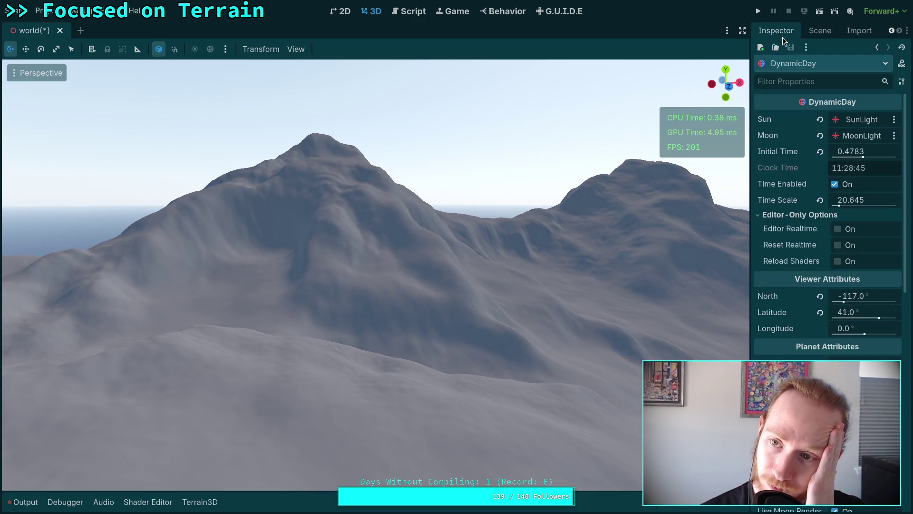
{"action": "left_click_drag", "start_coordinate": [849, 152], "coordinate": [867, 152]}
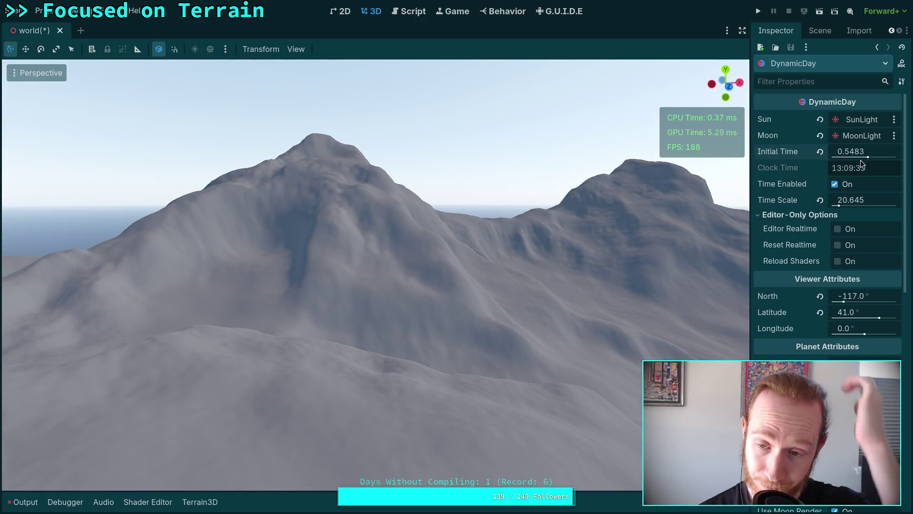
Reselect the Terrain node and hide the side panels to enlarge the 3D view
{"action": "left_click", "coordinate": [833, 31]}
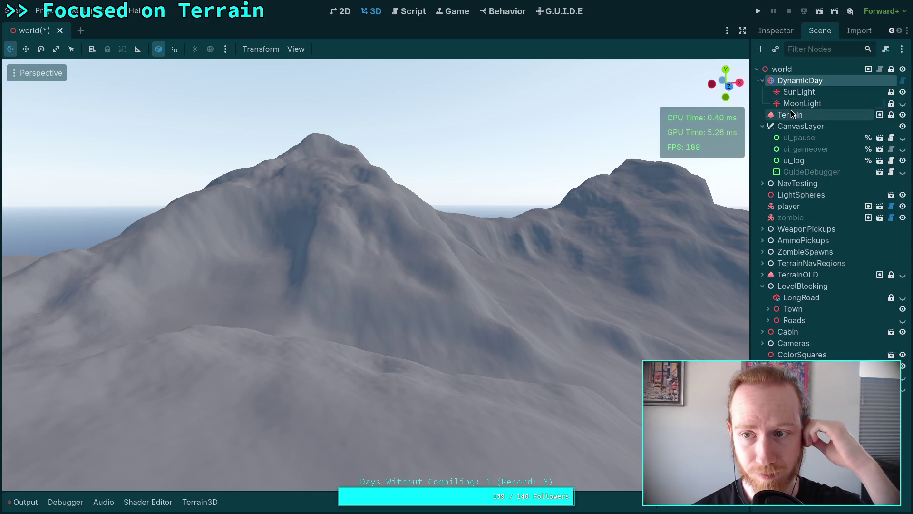
{"action": "left_click", "coordinate": [791, 114]}
{"action": "key", "text": "ctrl+shift+F11"}
Carve a lowered patch into the mountain slope, then undo that stroke
{"action": "scroll", "coordinate": [420, 245], "scroll_direction": "up", "scroll_amount": 5}
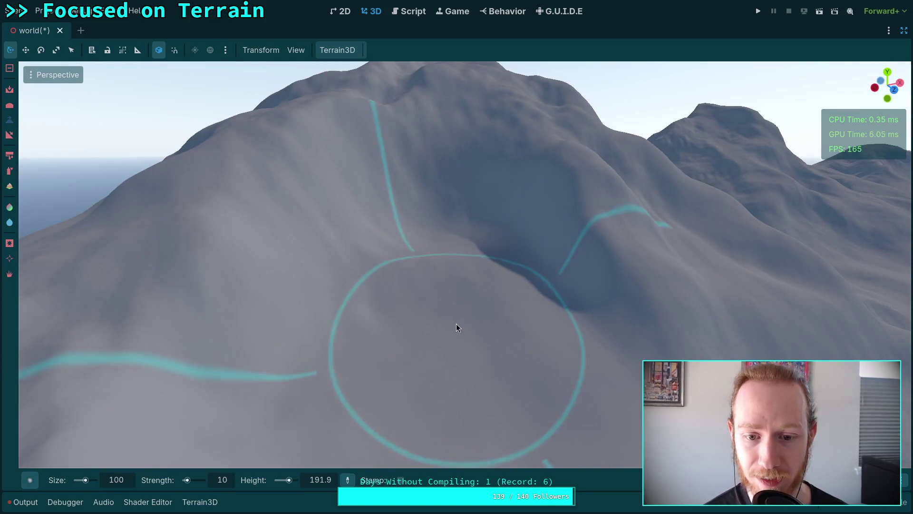
{"action": "scroll", "coordinate": [513, 300], "scroll_direction": "up", "scroll_amount": 5}
{"action": "scroll", "coordinate": [438, 383], "scroll_direction": "down", "scroll_amount": 5}
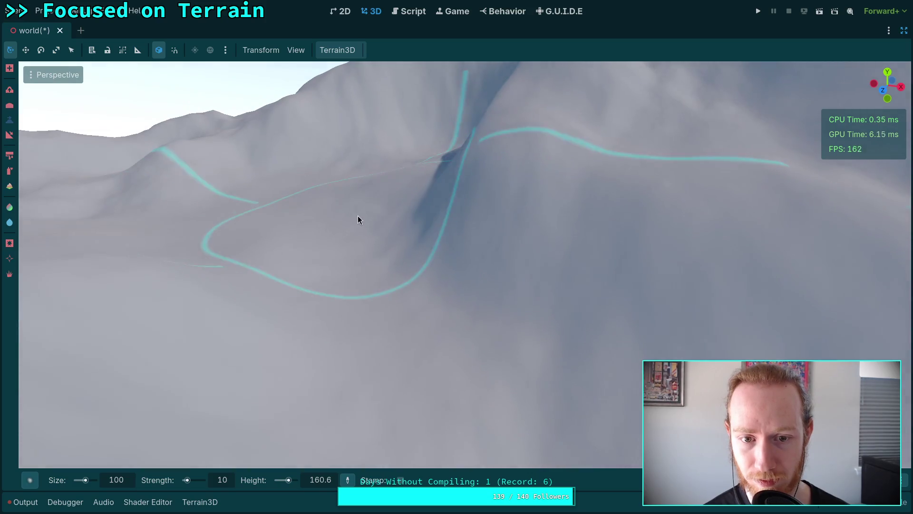
{"action": "scroll", "coordinate": [389, 208], "scroll_direction": "up", "scroll_amount": 5}
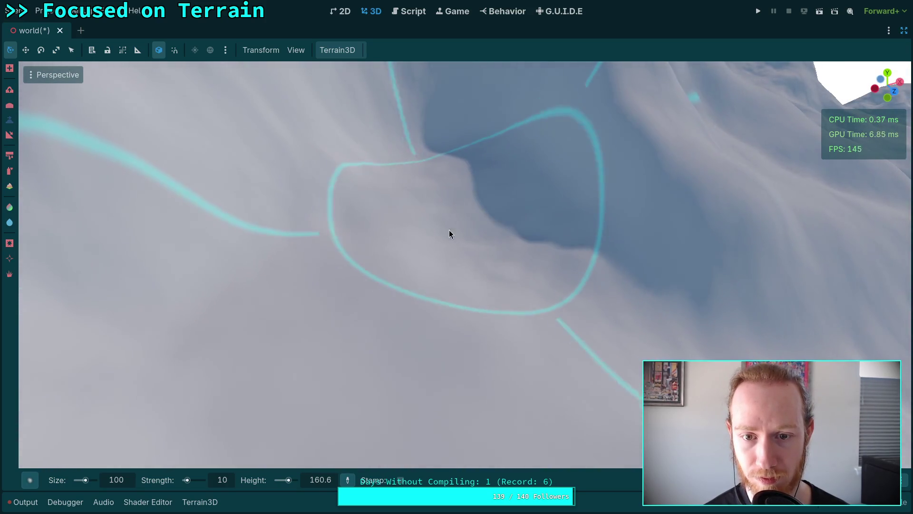
{"action": "scroll", "coordinate": [408, 285], "scroll_direction": "down", "scroll_amount": 5}
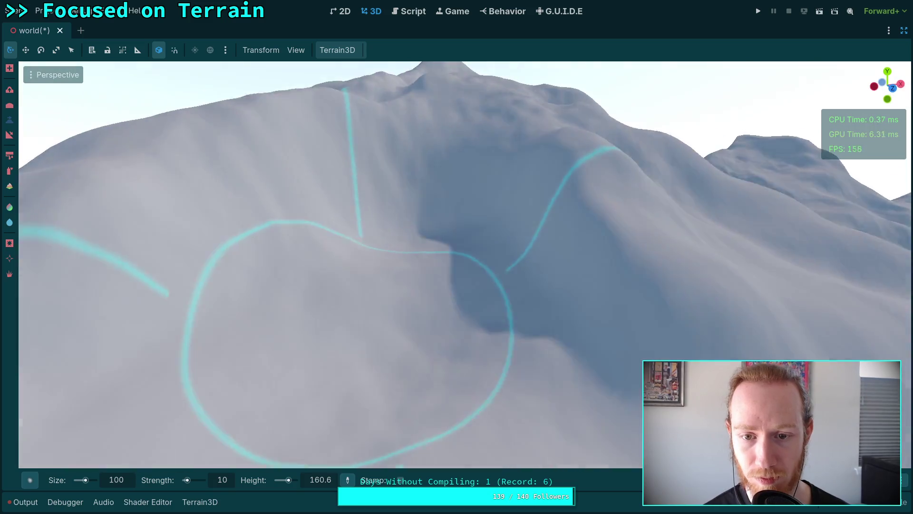
{"action": "scroll", "coordinate": [437, 221], "scroll_direction": "up", "scroll_amount": 5}
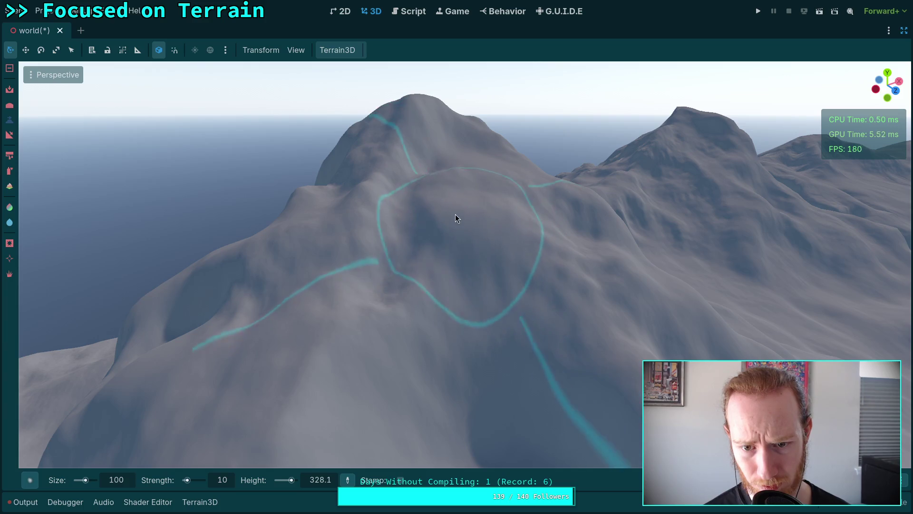
{"action": "scroll", "coordinate": [480, 238], "scroll_direction": "up", "scroll_amount": 3}
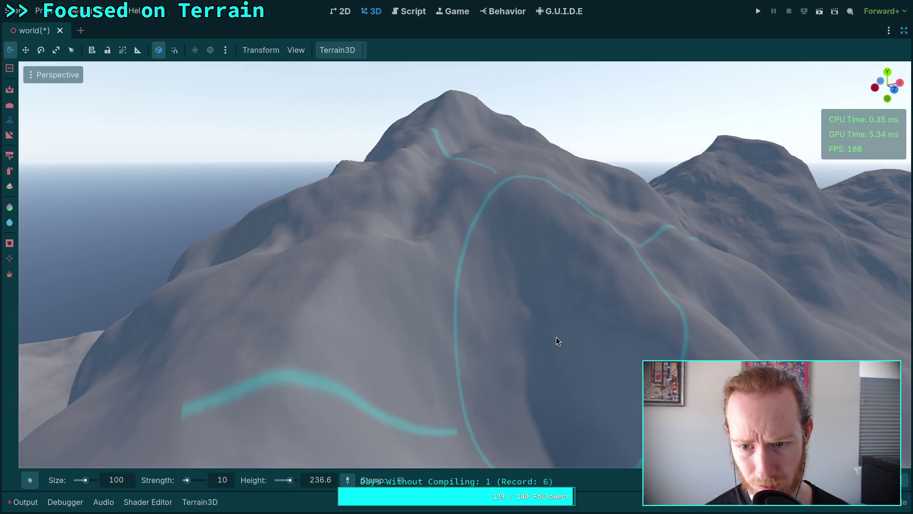
{"action": "scroll", "coordinate": [556, 337], "scroll_direction": "up", "scroll_amount": 5}
{"action": "scroll", "coordinate": [457, 264], "scroll_direction": "down", "scroll_amount": 5}
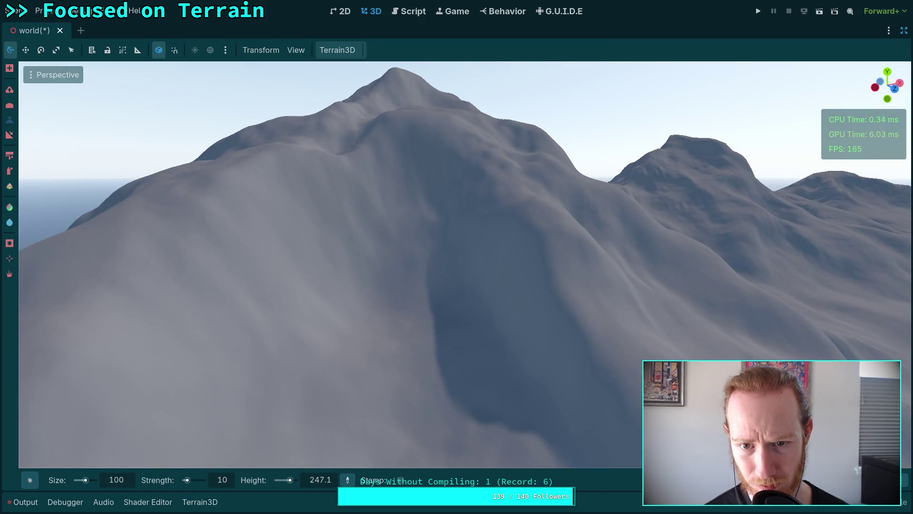
{"action": "scroll", "coordinate": [457, 264], "scroll_direction": "up", "scroll_amount": 4}
{"action": "scroll", "coordinate": [457, 263], "scroll_direction": "down", "scroll_amount": 4}
{"action": "left_click_drag", "start_coordinate": [526, 249], "coordinate": [478, 416]}
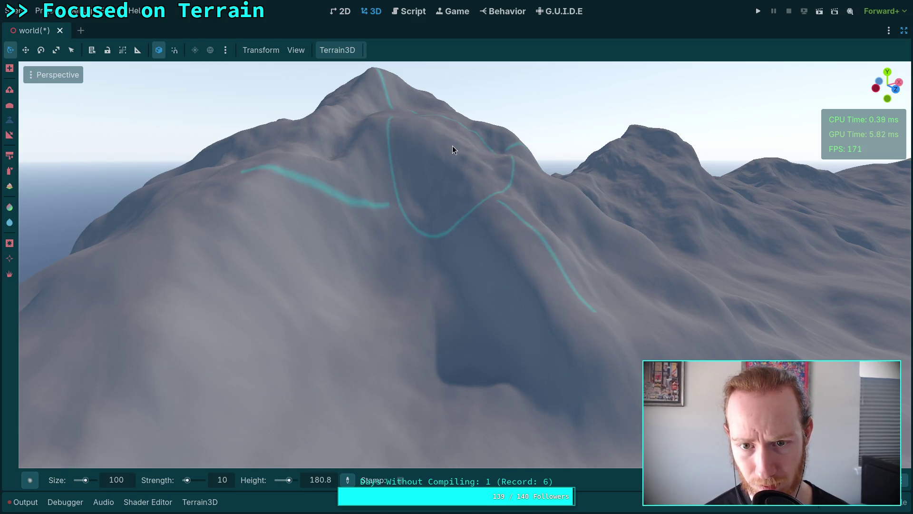
{"action": "key", "text": "ctrl"}
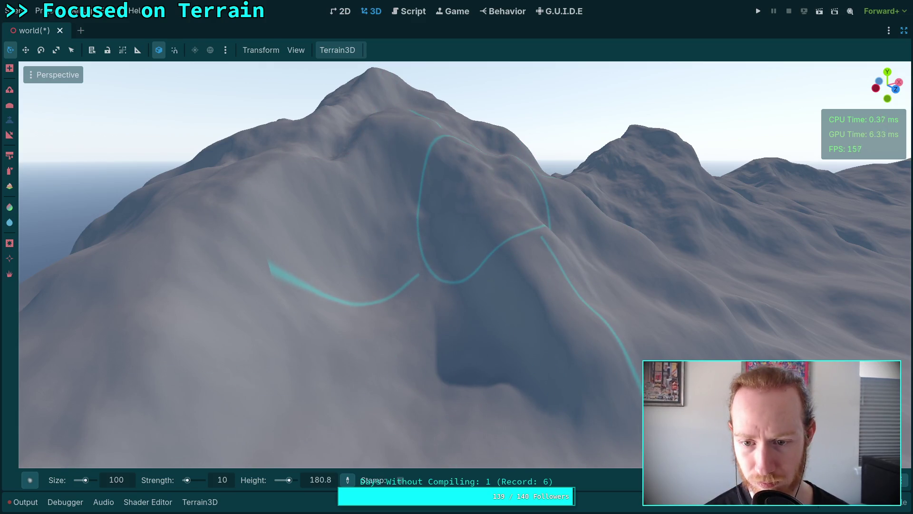
{"action": "key", "text": "ctrl+z"}
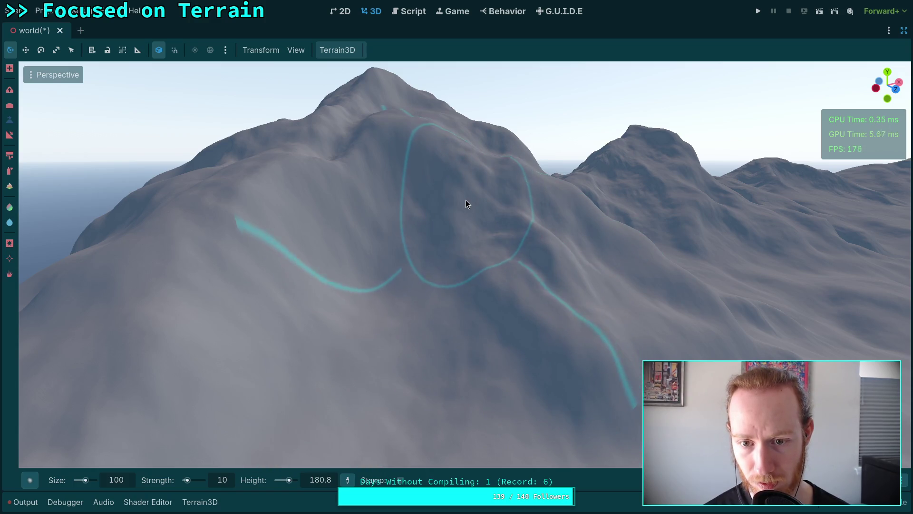
Switch the brush to lowering and orbit to new angles on the peaks
{"action": "key", "text": "ctrl"}
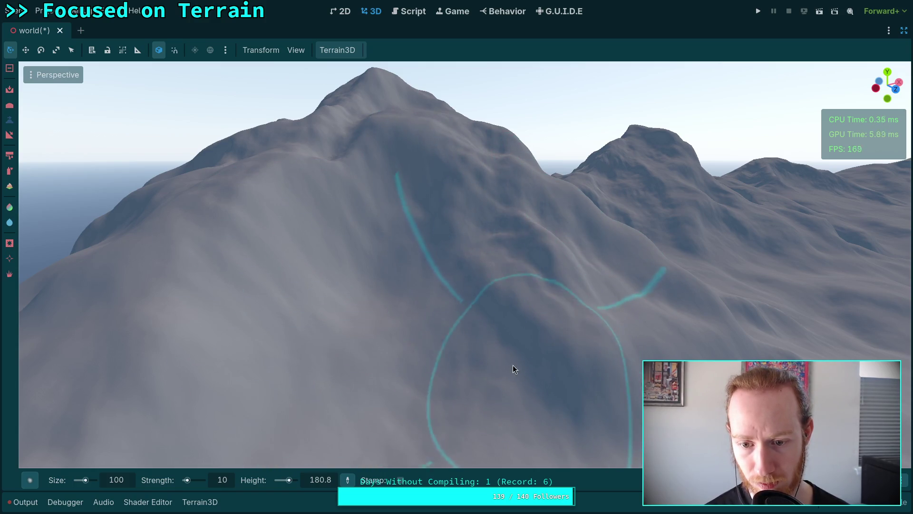
{"action": "left_click_drag", "start_coordinate": [388, 151], "coordinate": [361, 166]}
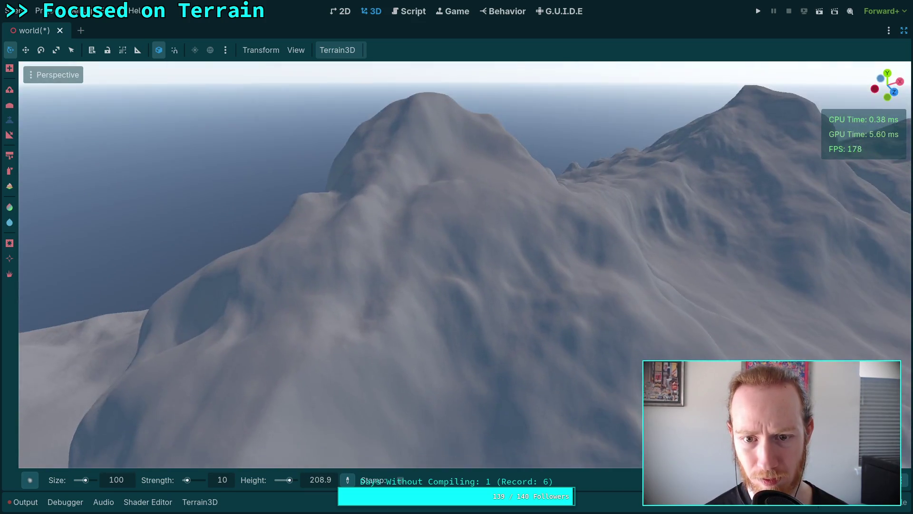
{"action": "left_click_drag", "start_coordinate": [465, 241], "coordinate": [457, 247]}
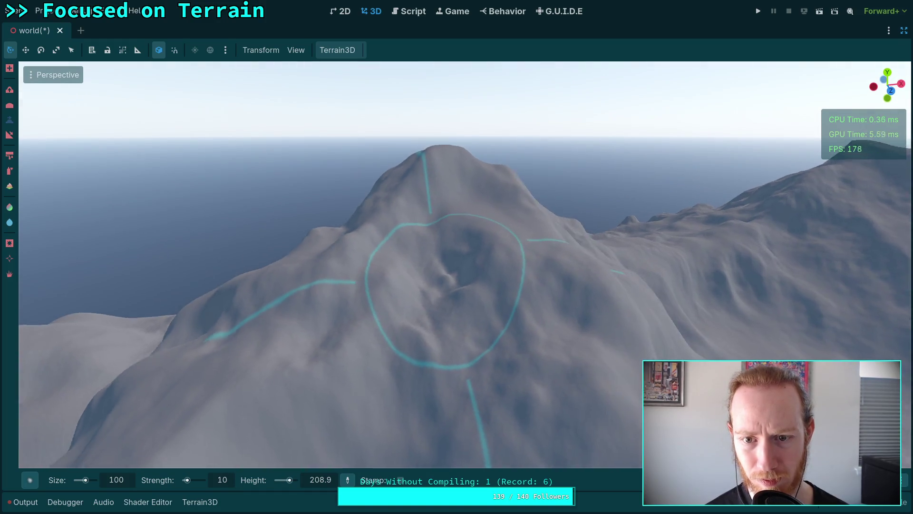
{"action": "scroll", "coordinate": [444, 292], "scroll_direction": "up", "scroll_amount": 3}
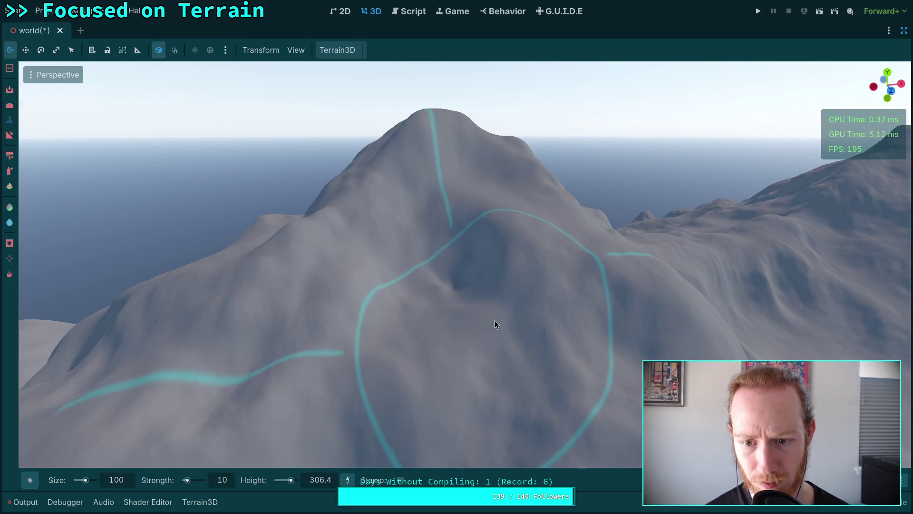
{"action": "left_click_drag", "start_coordinate": [458, 268], "coordinate": [434, 323]}
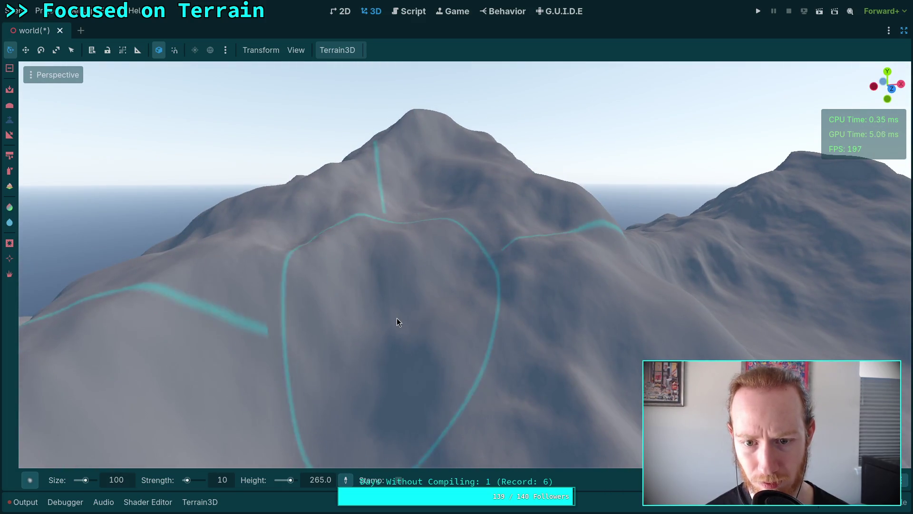
{"action": "left_click_drag", "start_coordinate": [406, 363], "coordinate": [304, 312]}
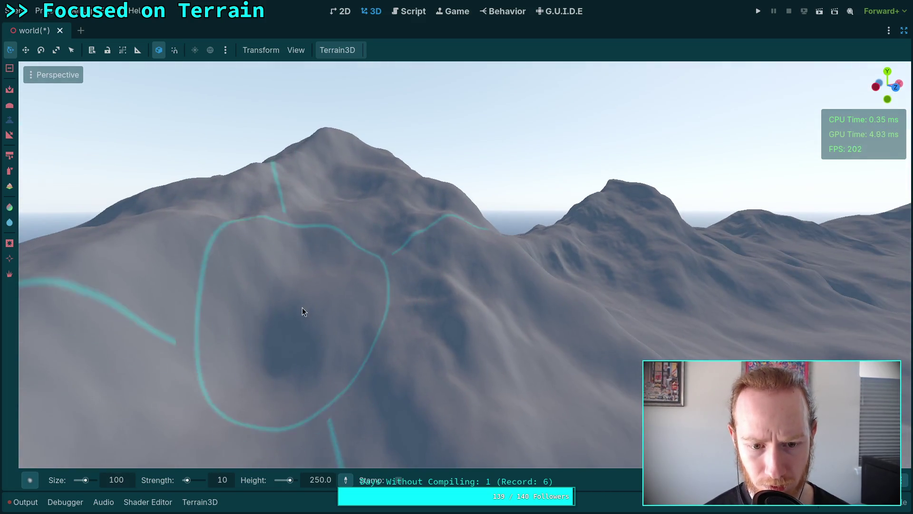
{"action": "mouse_move", "coordinate": [439, 353]}
{"action": "left_mouse_down"}
{"action": "mouse_move", "coordinate": [445, 286]}
{"action": "mouse_move", "coordinate": [423, 294]}
{"action": "left_mouse_up"}
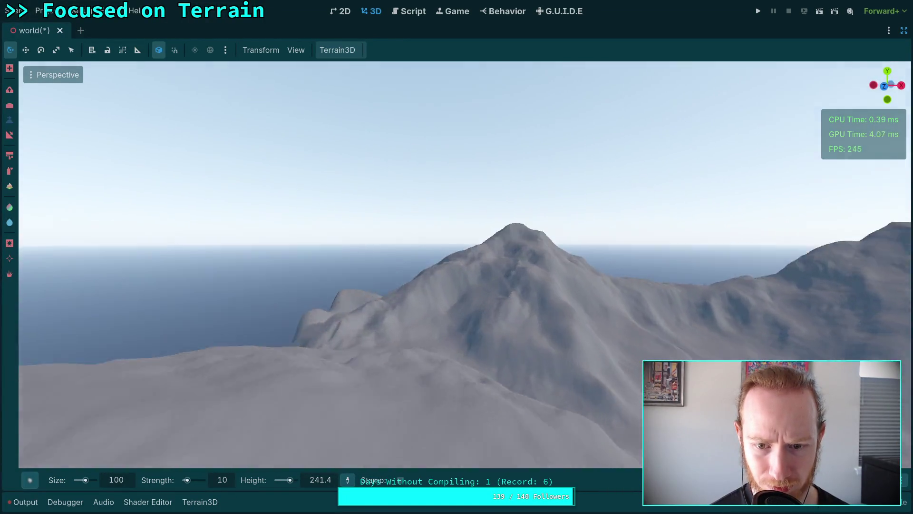
Fly around the mountain and sculpt a round depression into the slope
{"action": "key", "text": "w"}
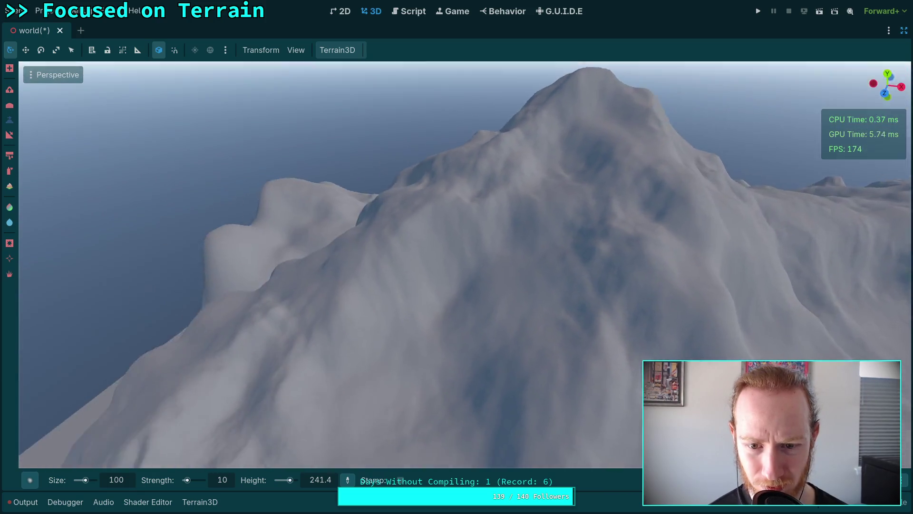
{"action": "key", "text": "w"}
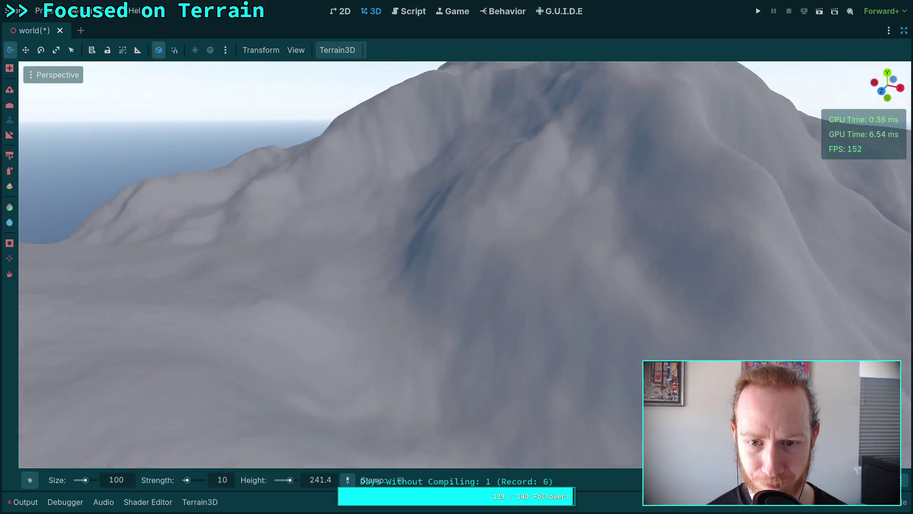
{"action": "key", "text": "w"}
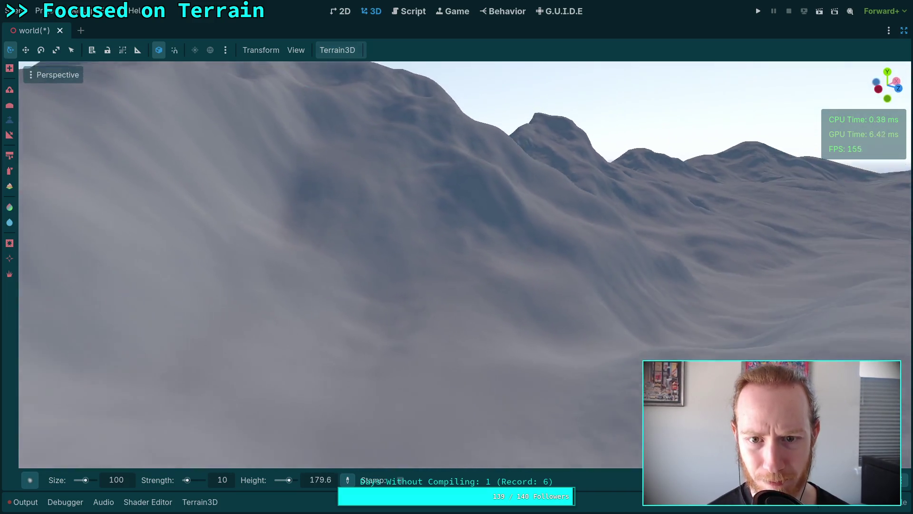
{"action": "key", "text": "s"}
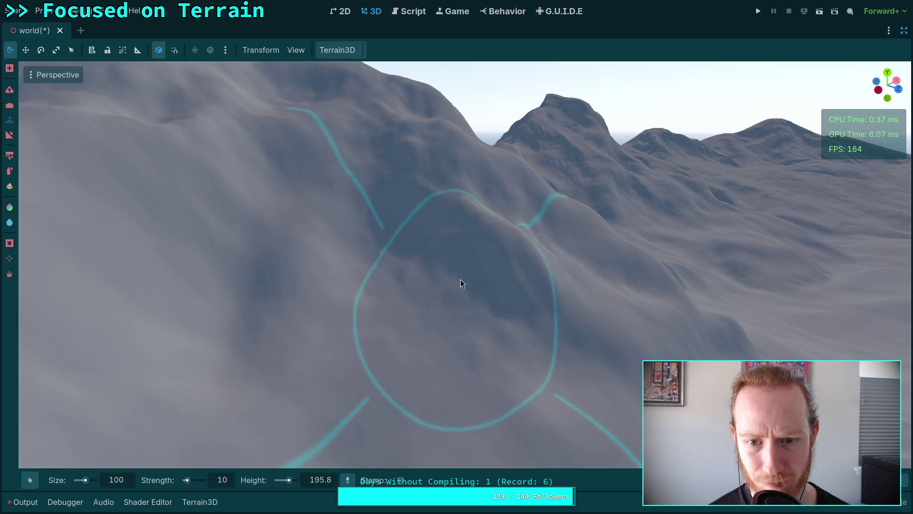
{"action": "left_click", "coordinate": [410, 231]}
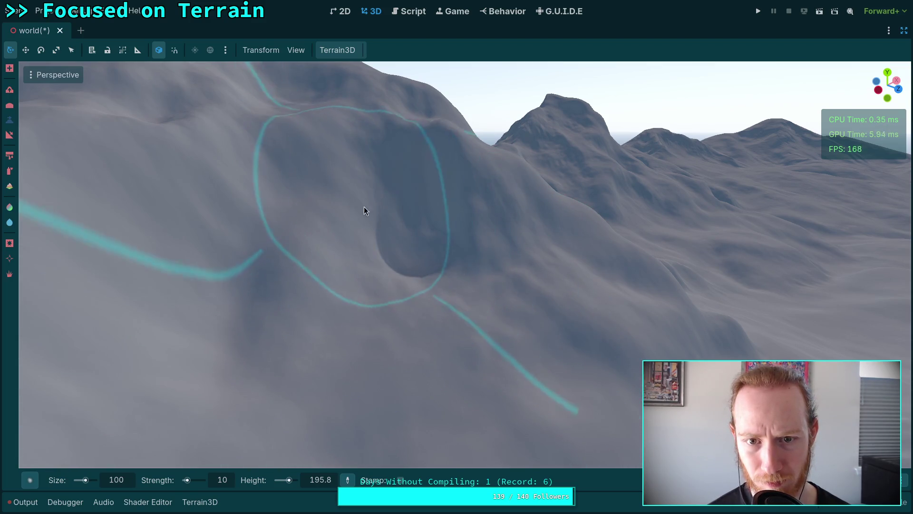
Approach another slope with the lowering brush; target height ends at 216.2
{"action": "key", "text": "w"}
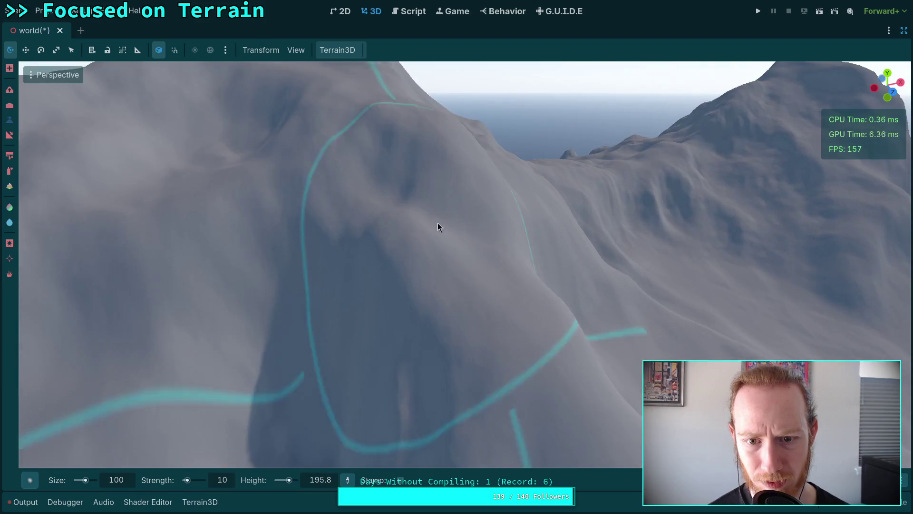
{"action": "key", "text": "ctrl"}
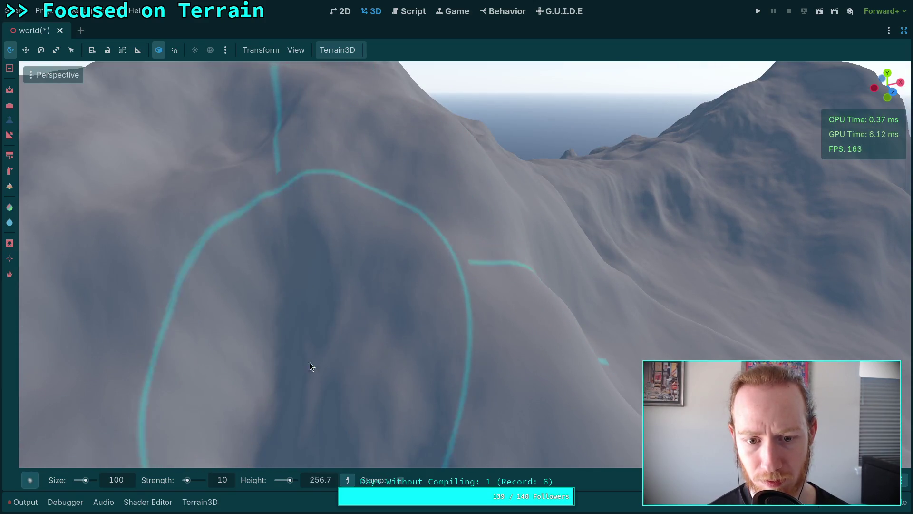
{"action": "scroll", "coordinate": [285, 266], "scroll_direction": "down", "scroll_amount": 3}
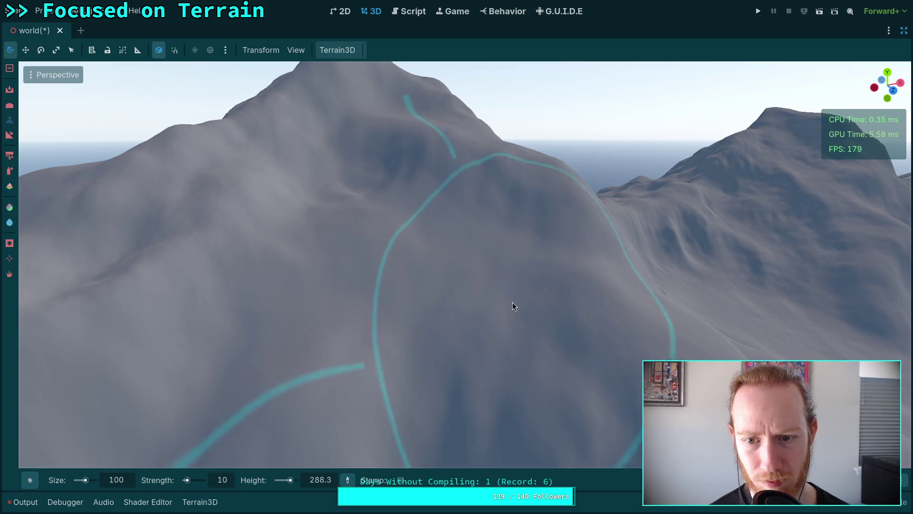
{"action": "scroll", "coordinate": [512, 302], "scroll_direction": "up", "scroll_amount": 3}
{"action": "scroll", "coordinate": [431, 302], "scroll_direction": "down", "scroll_amount": 5}
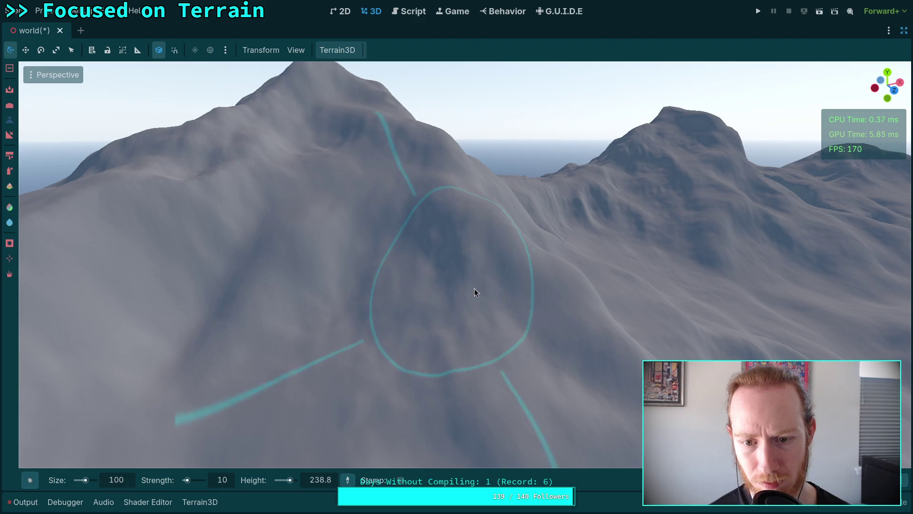
{"action": "scroll", "coordinate": [484, 341], "scroll_direction": "up", "scroll_amount": 3}
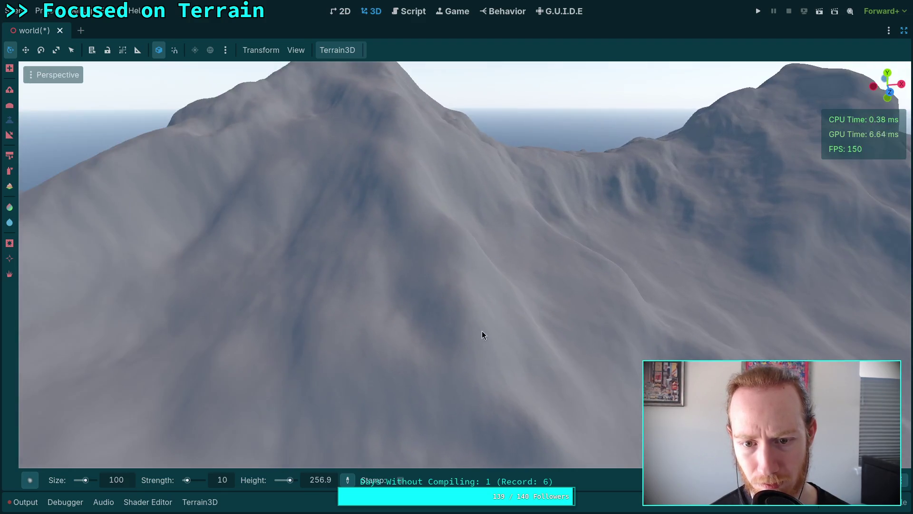
{"action": "scroll", "coordinate": [327, 275], "scroll_direction": "down", "scroll_amount": 3}
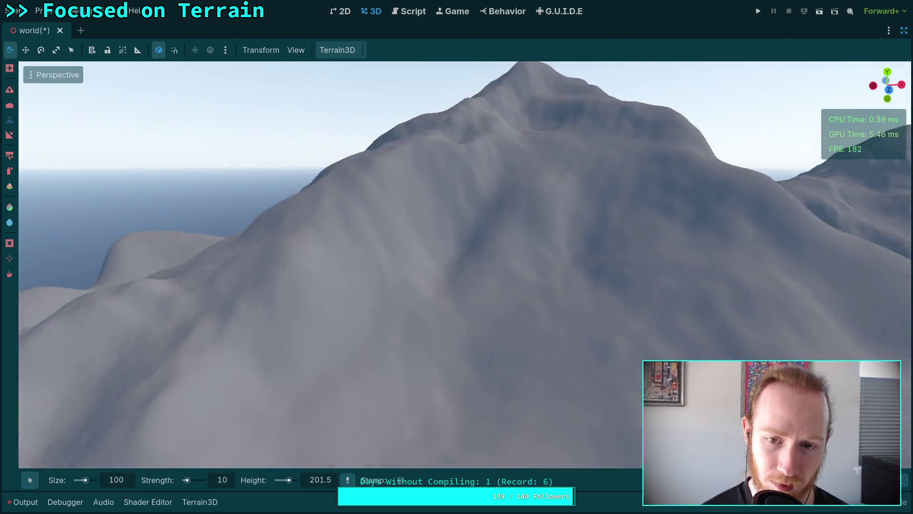
{"action": "scroll", "coordinate": [448, 226], "scroll_direction": "down", "scroll_amount": 3}
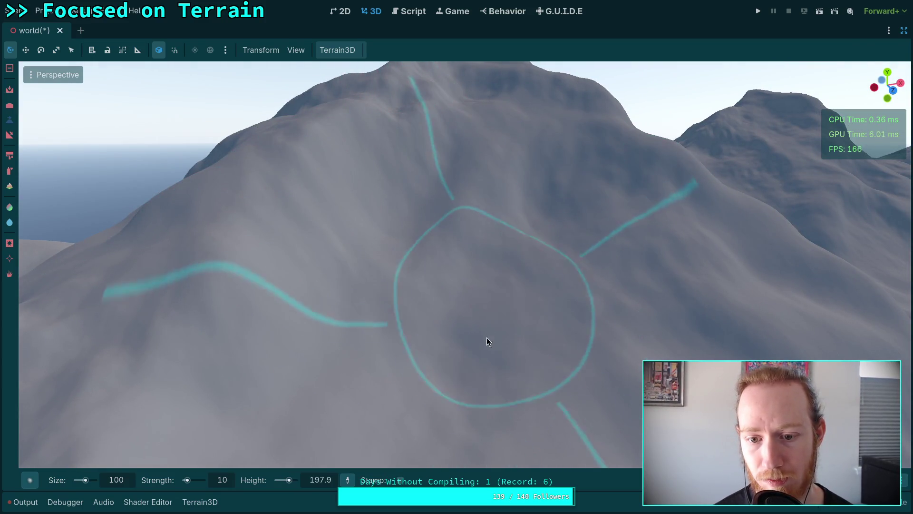
{"action": "scroll", "coordinate": [485, 412], "scroll_direction": "up", "scroll_amount": 3}
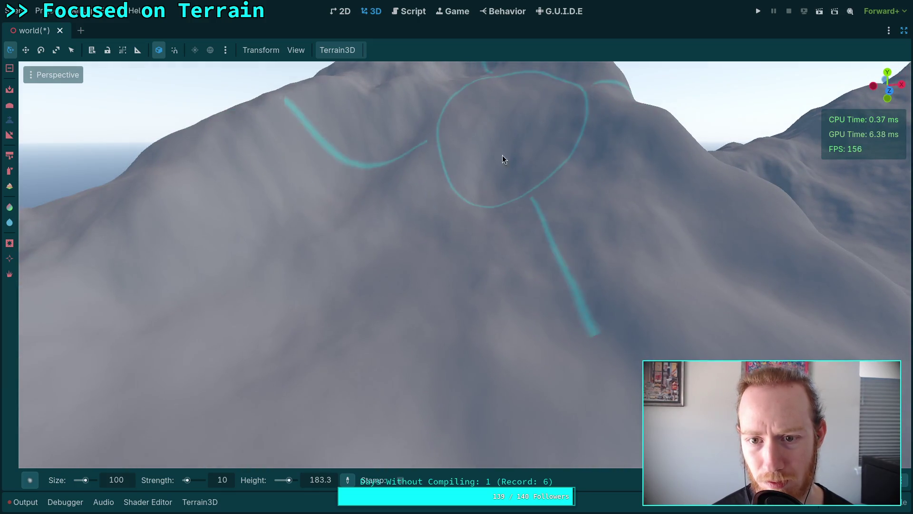
{"action": "scroll", "coordinate": [519, 305], "scroll_direction": "up", "scroll_amount": 3}
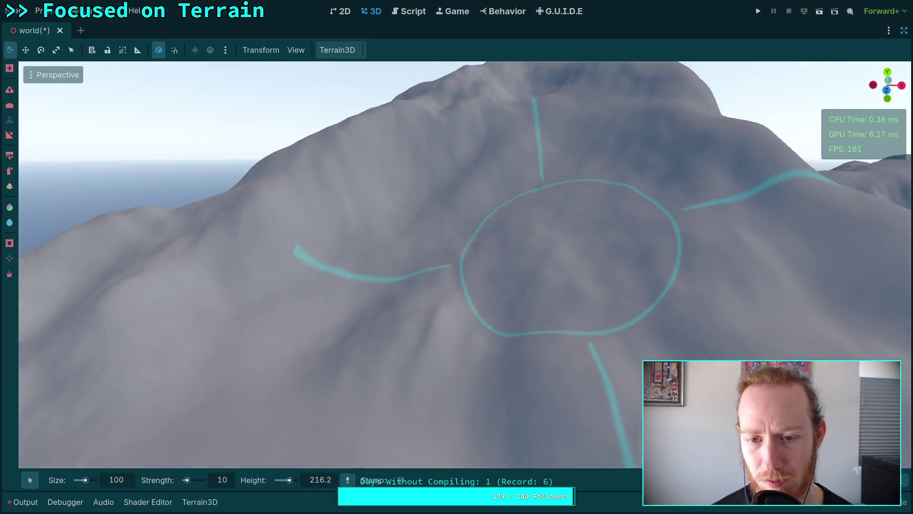
{"action": "scroll", "coordinate": [571, 257], "scroll_direction": "down", "scroll_amount": 5}
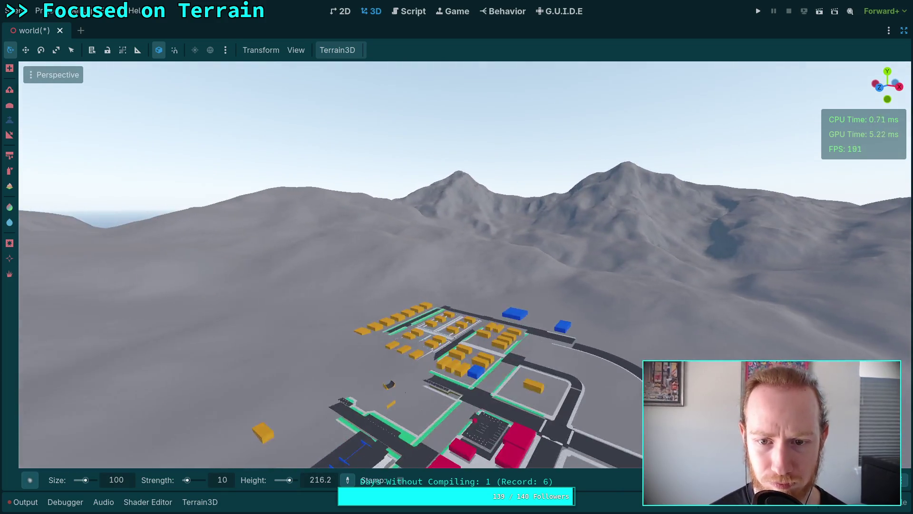
Zoom over the town and lake, then save the world scene with Ctrl+S
{"action": "scroll", "coordinate": [457, 265], "scroll_direction": "down", "scroll_amount": 5}
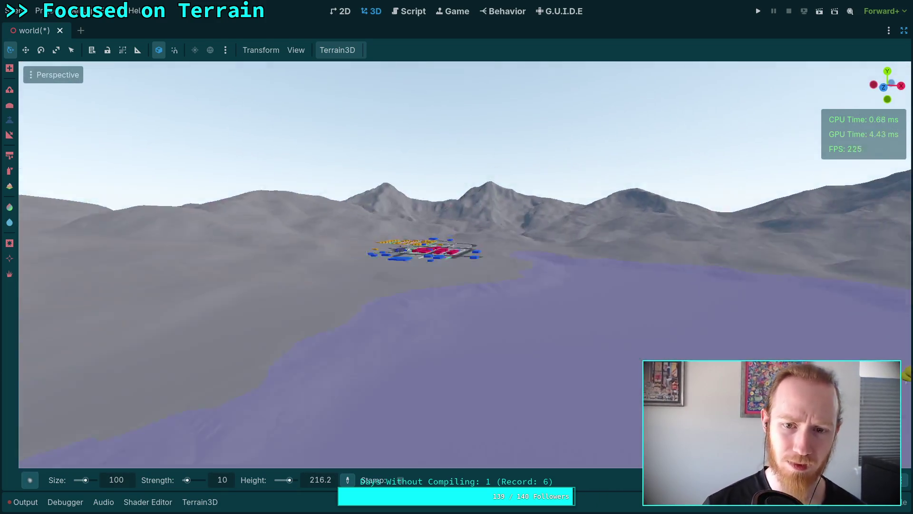
{"action": "scroll", "coordinate": [496, 225], "scroll_direction": "up", "scroll_amount": 5}
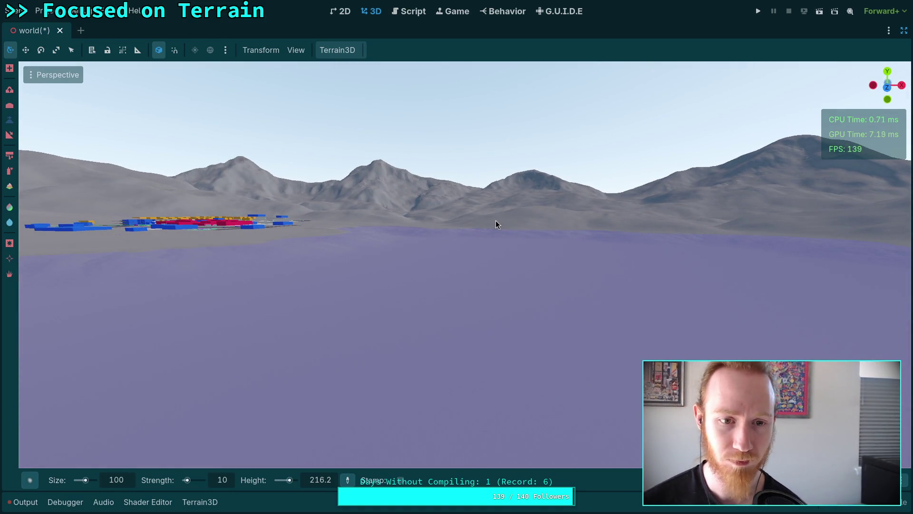
{"action": "scroll", "coordinate": [496, 221], "scroll_direction": "up", "scroll_amount": 3}
{"action": "scroll", "coordinate": [478, 248], "scroll_direction": "up", "scroll_amount": 2}
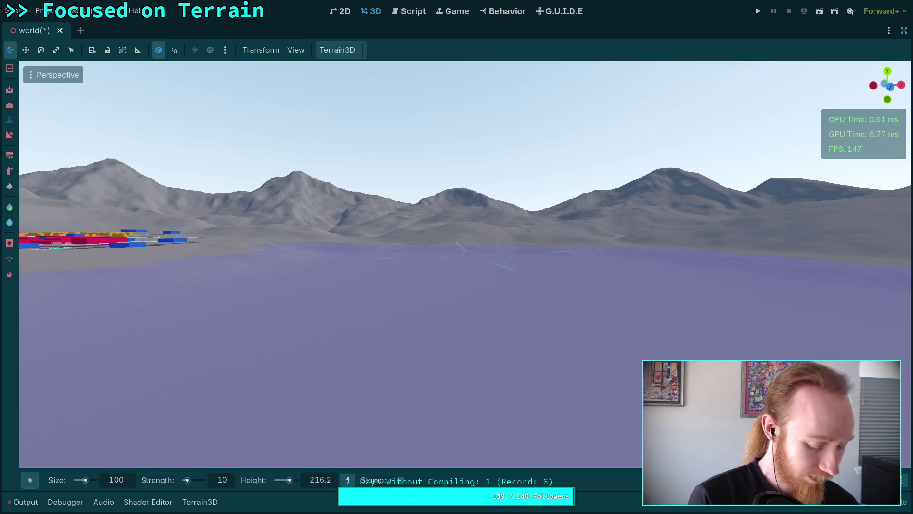
{"action": "key", "text": "ctrl+s"}
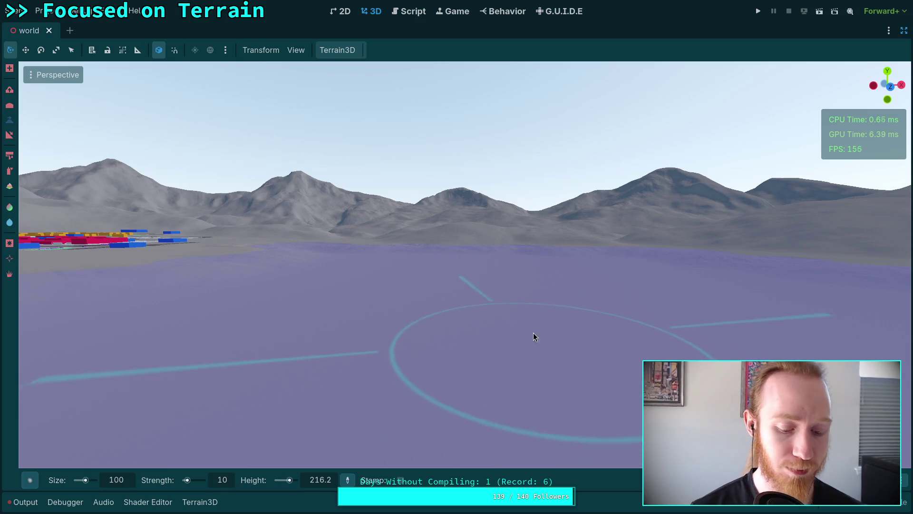
Freelook over the terrain toward the distant peaks and the town shoreline
{"action": "key", "text": "w"}
{"action": "key", "text": "w"}
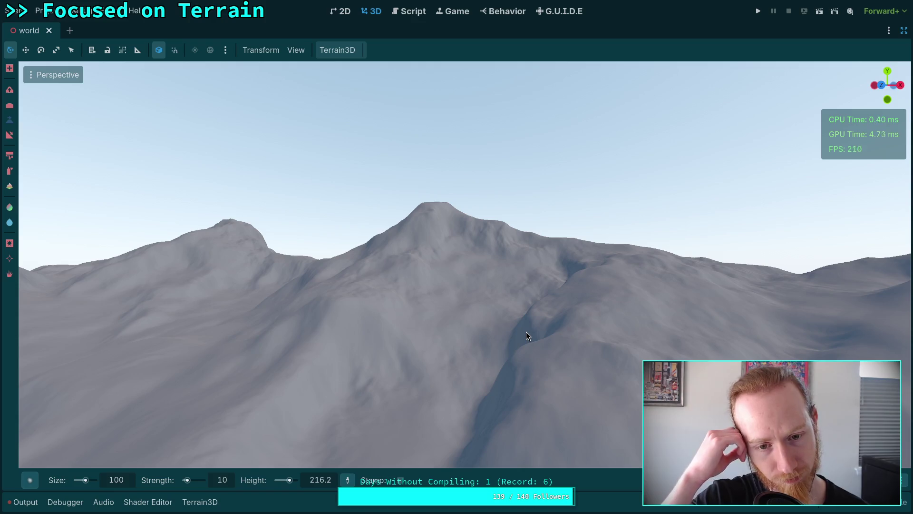
{"action": "right_click", "coordinate": [462, 347]}
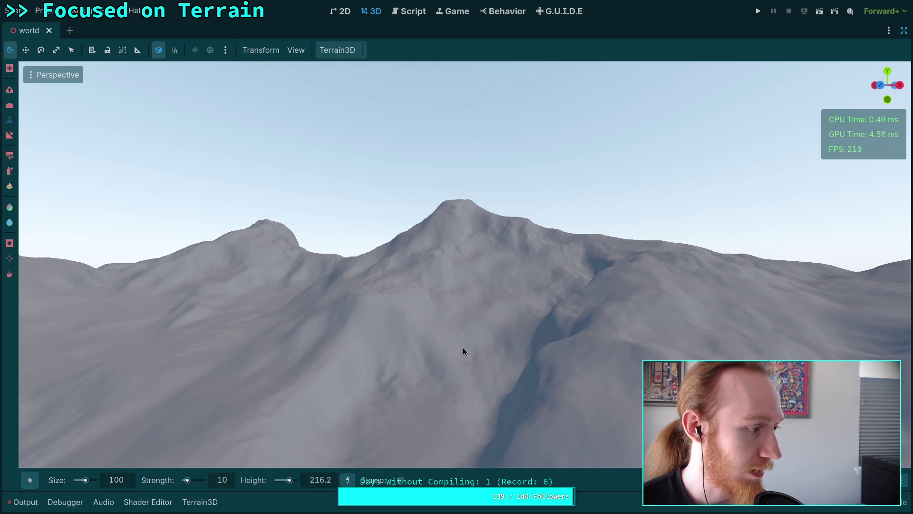
{"action": "right_click", "coordinate": [421, 351]}
{"action": "right_click", "coordinate": [456, 265]}
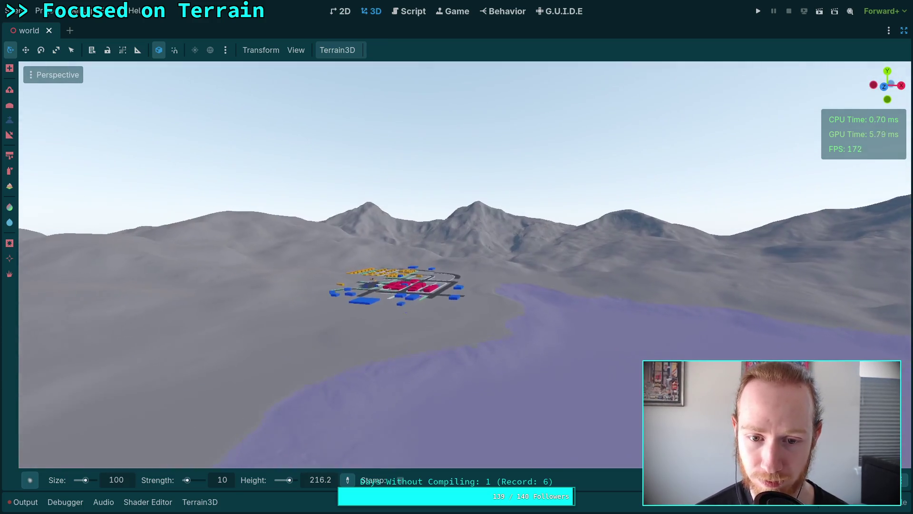
{"action": "right_click", "coordinate": [424, 354]}
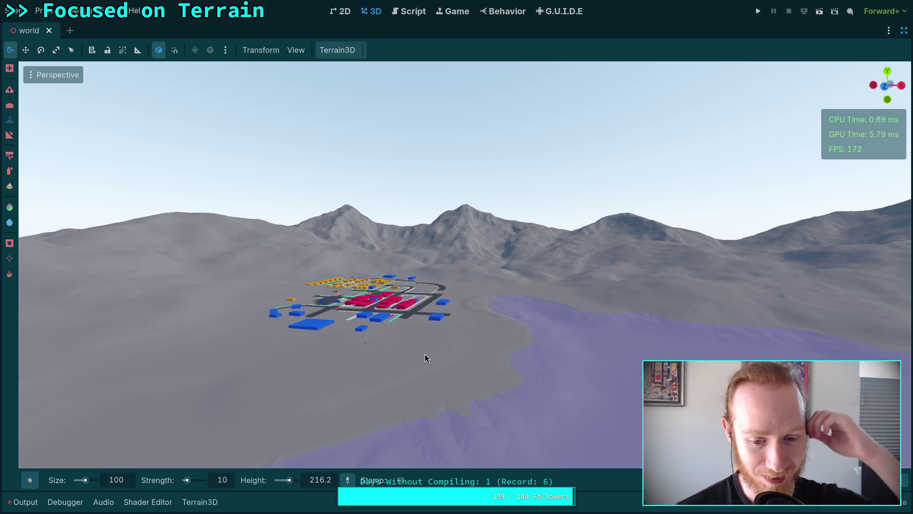
Fly over the lake to centre the town, then switch to the mountain-lake reference photo
{"action": "right_click", "coordinate": [461, 350]}
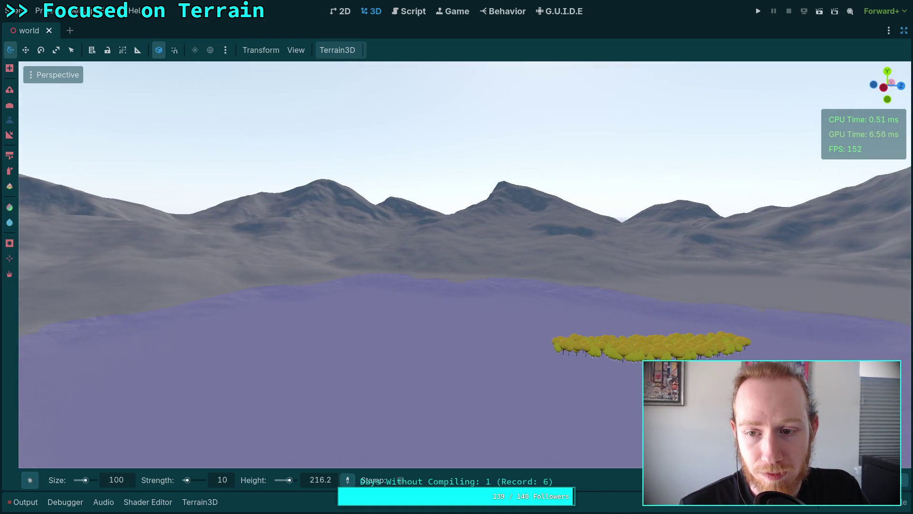
{"action": "right_click", "coordinate": [652, 245]}
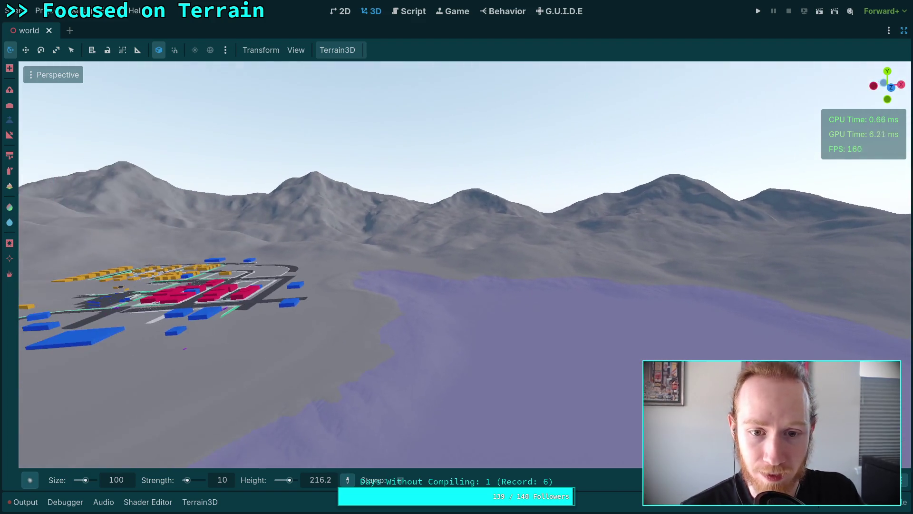
{"action": "right_click", "coordinate": [459, 234]}
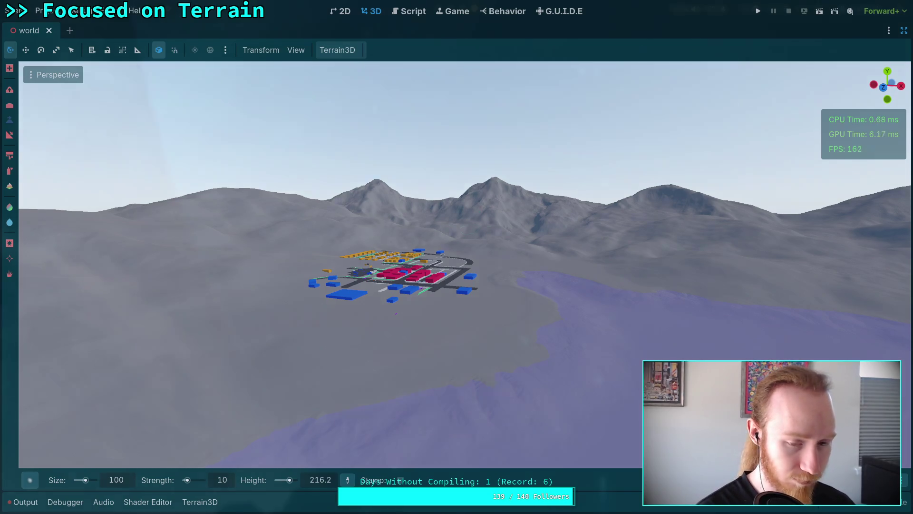
{"action": "key", "text": "super+4"}
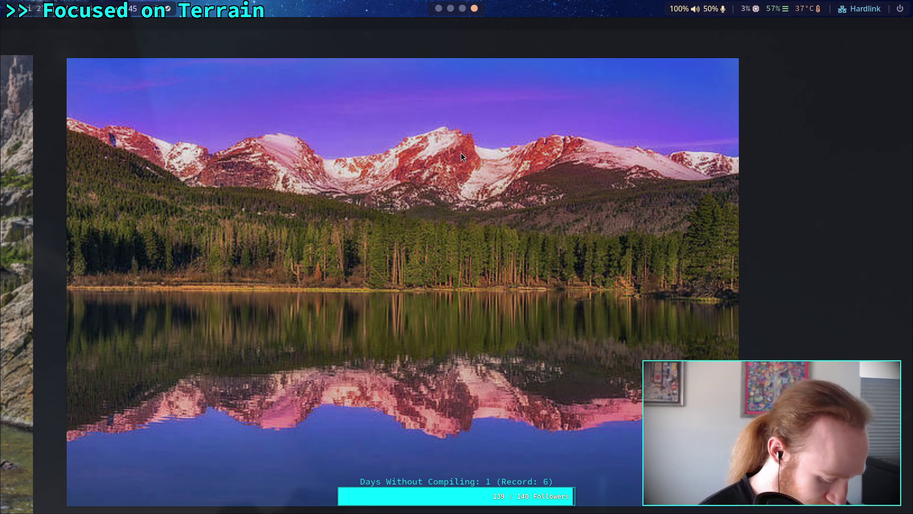
Leave the reference photo with Escape and return to the Godot terrain view
{"action": "key", "text": "Escape"}
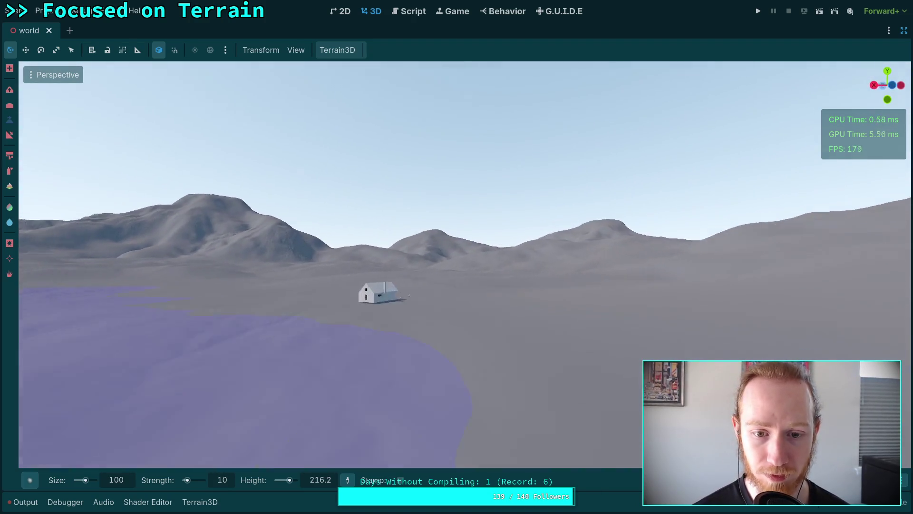
Slow the fly speed and move up to the house window overlooking the lake and ridges
{"action": "scroll", "coordinate": [457, 265], "scroll_direction": "up", "scroll_amount": 2}
{"action": "scroll", "coordinate": [457, 265], "scroll_direction": "down", "scroll_amount": 10}
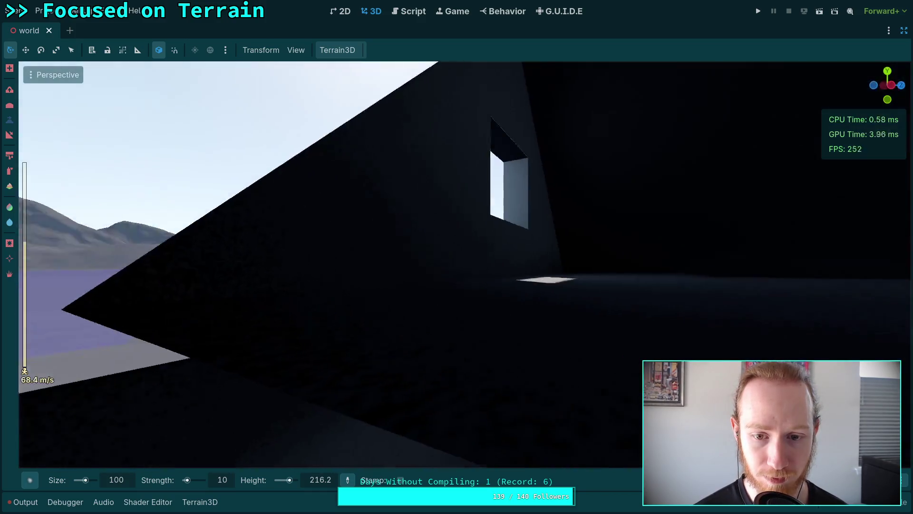
{"action": "scroll", "coordinate": [456, 265], "scroll_direction": "down", "scroll_amount": 20}
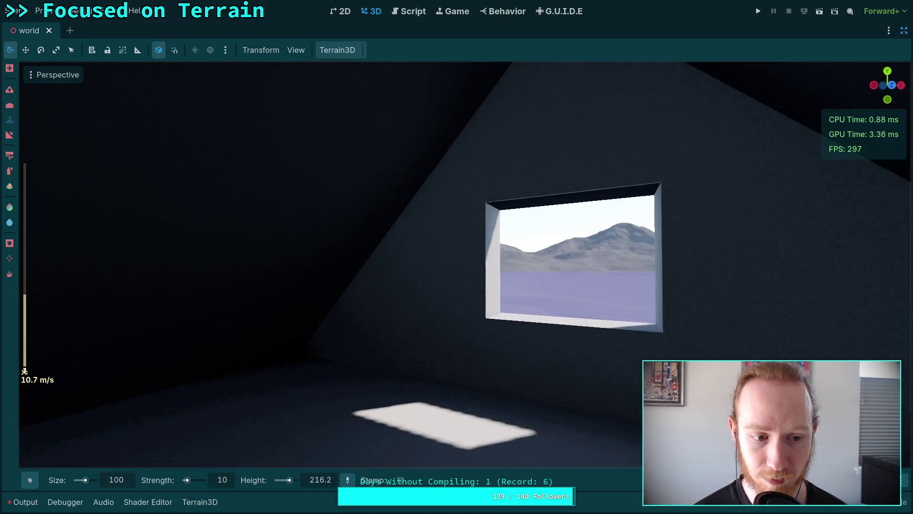
{"action": "scroll", "coordinate": [457, 265], "scroll_direction": "down", "scroll_amount": 20}
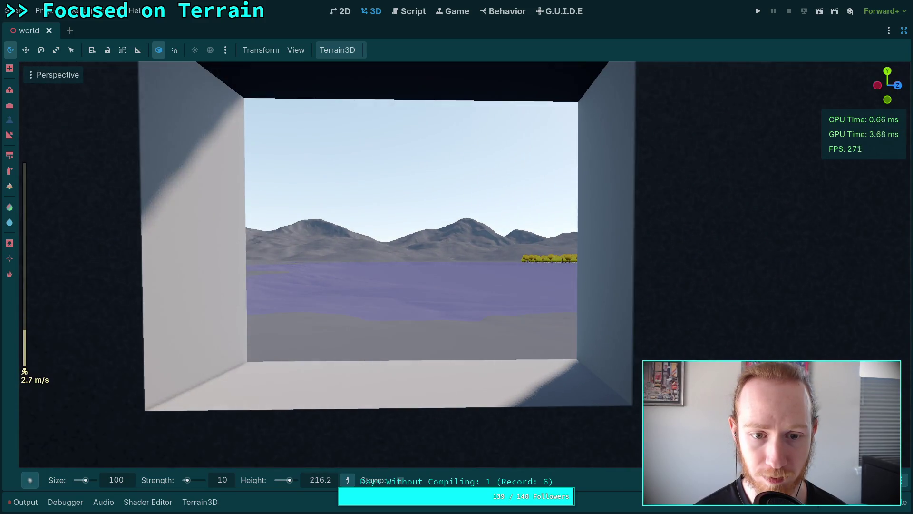
{"action": "scroll", "coordinate": [456, 264], "scroll_direction": "down", "scroll_amount": 8}
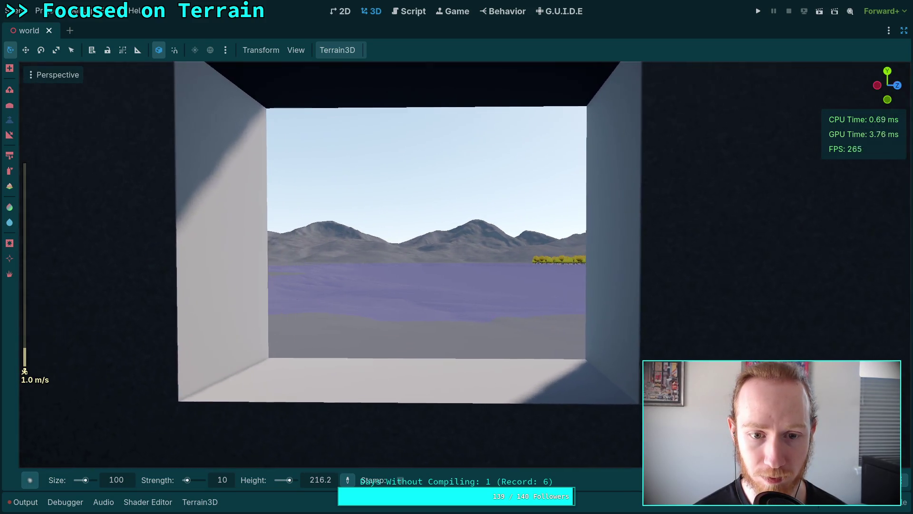
{"action": "key", "text": "w"}
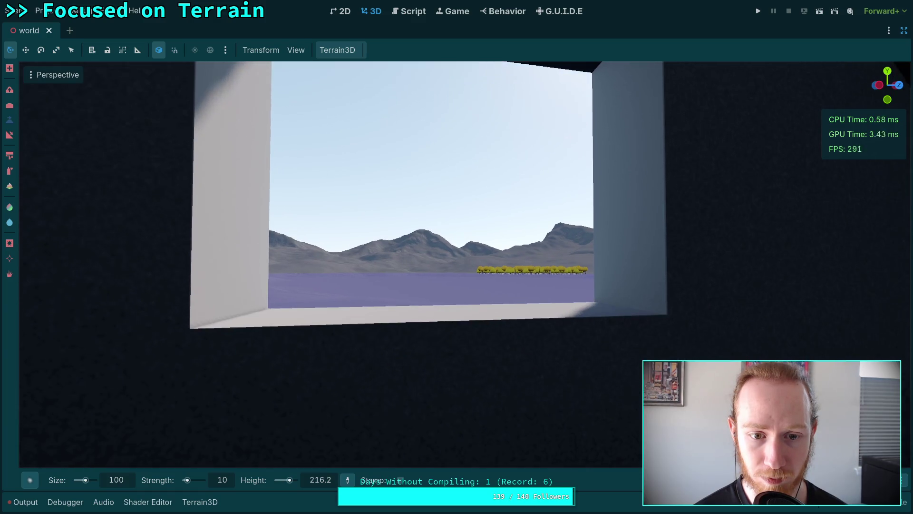
{"action": "key", "text": "w"}
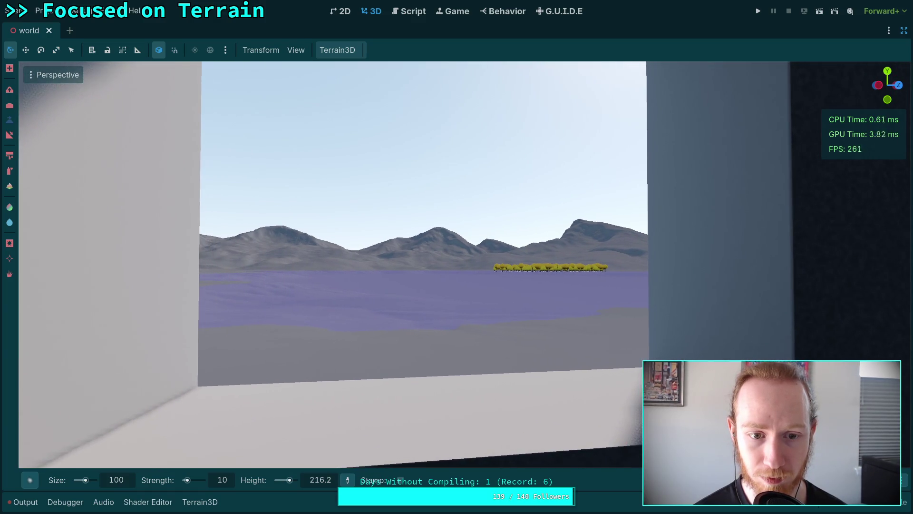
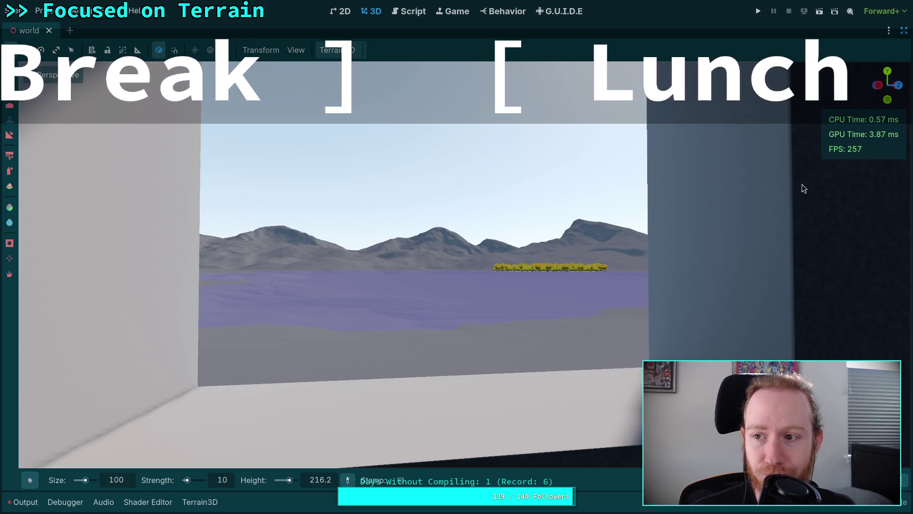
Bring back the Scene dock and side panels, then hide them again for a full-width 3D viewport
{"action": "key", "text": "ctrl+shift+F11"}
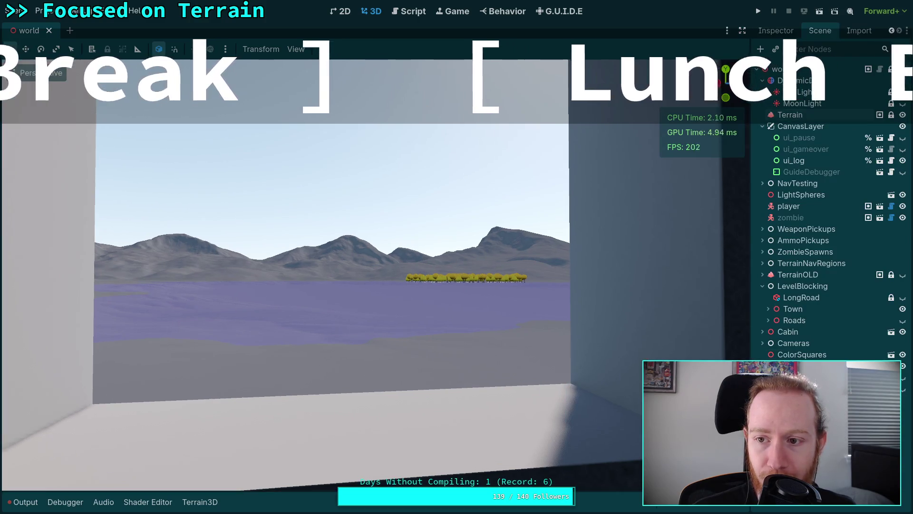
{"action": "left_click", "coordinate": [742, 31]}
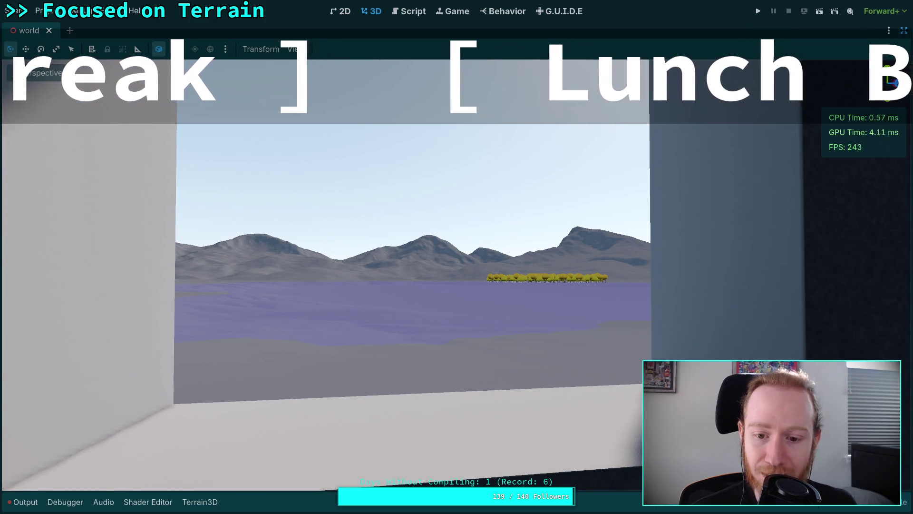